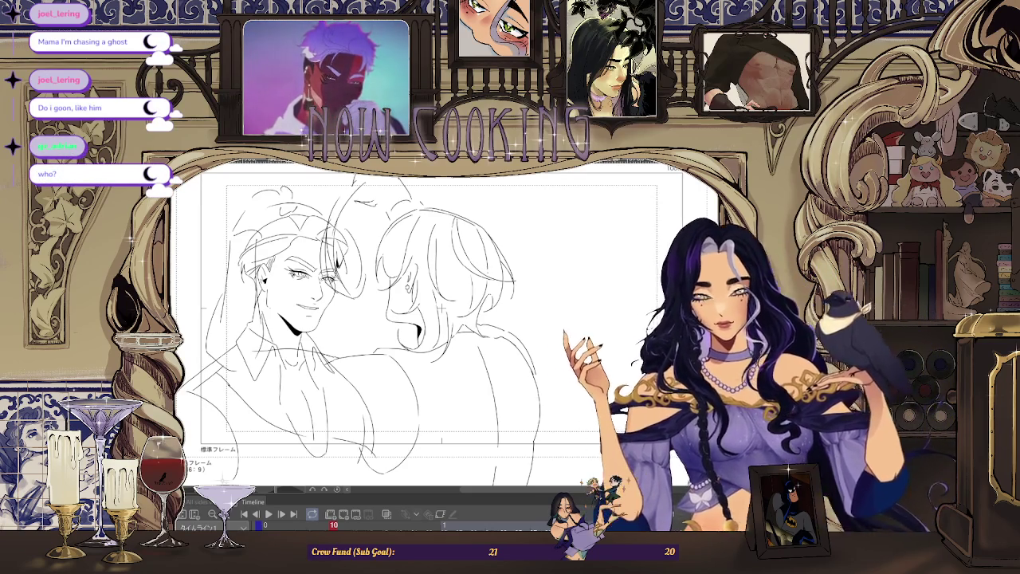
Step: Return to frame 1, where the two men are drawn in clean line art
click(255, 524)
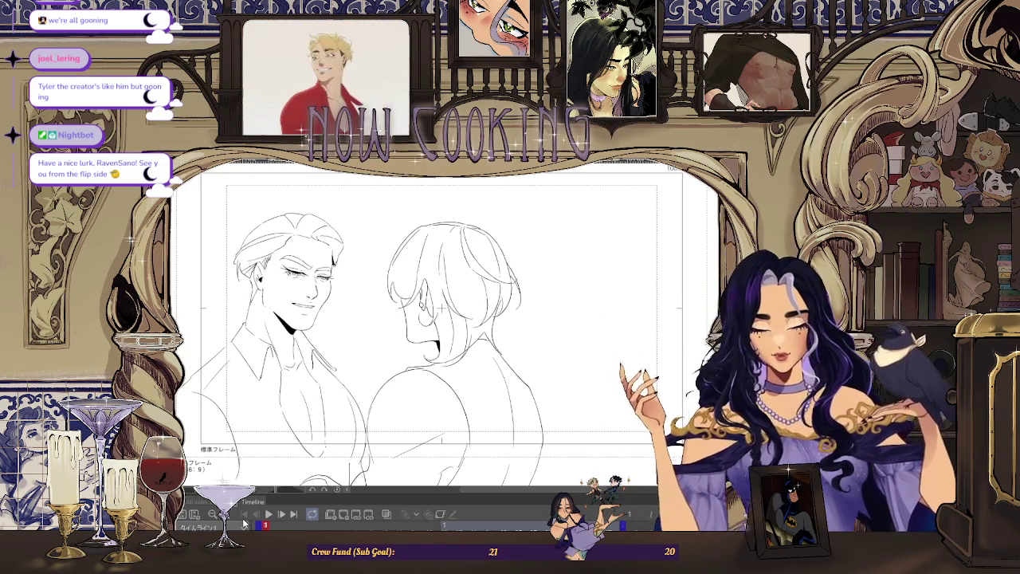
Step: Zoom in on the first frame and undo the most recent sketch strokes
scroll(414, 340, down, 2)
scroll(414, 340, down, 1)
scroll(413, 341, up, 3)
scroll(414, 340, down, 1)
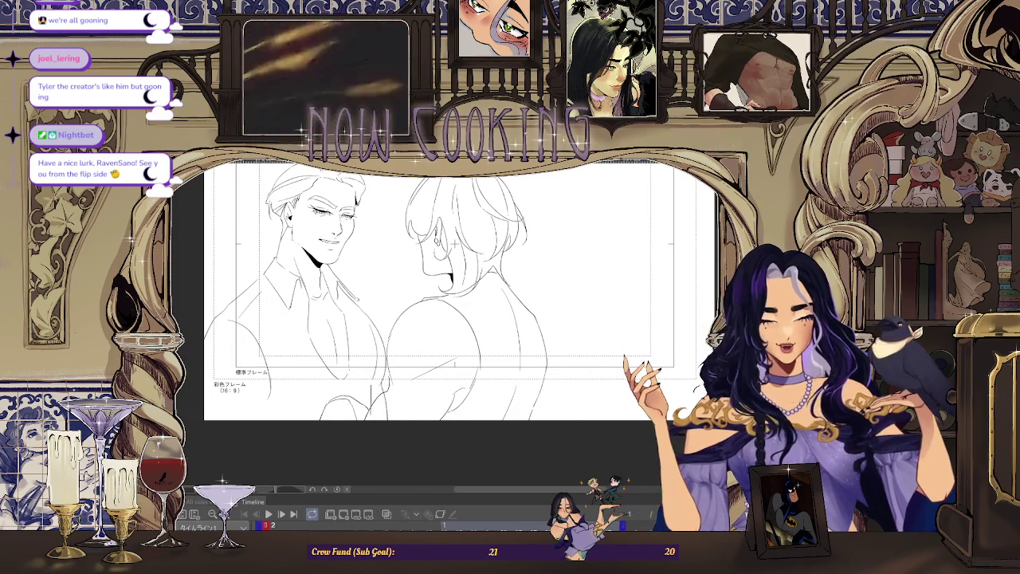
scroll(417, 316, down, 1)
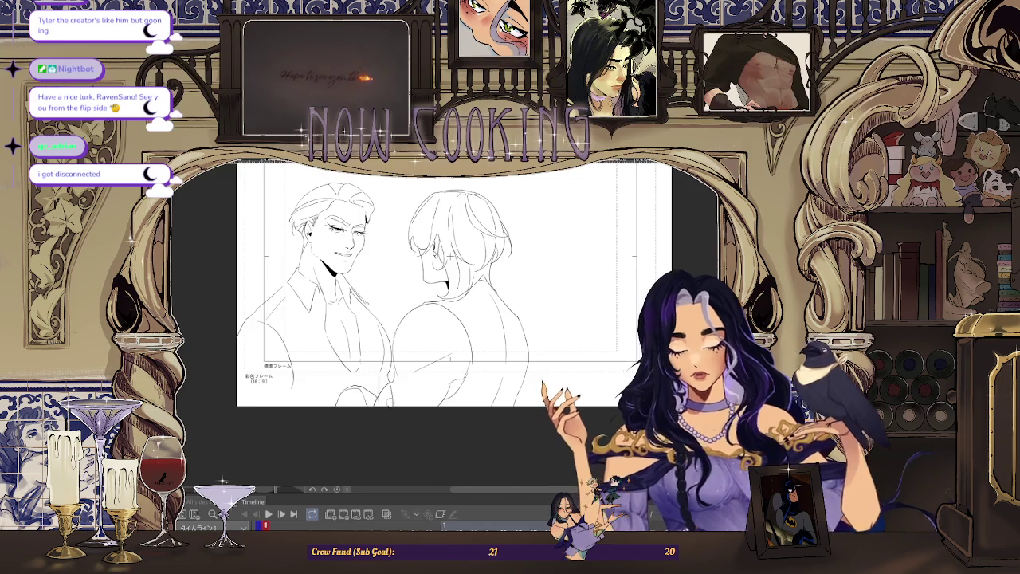
scroll(452, 255, up, 3)
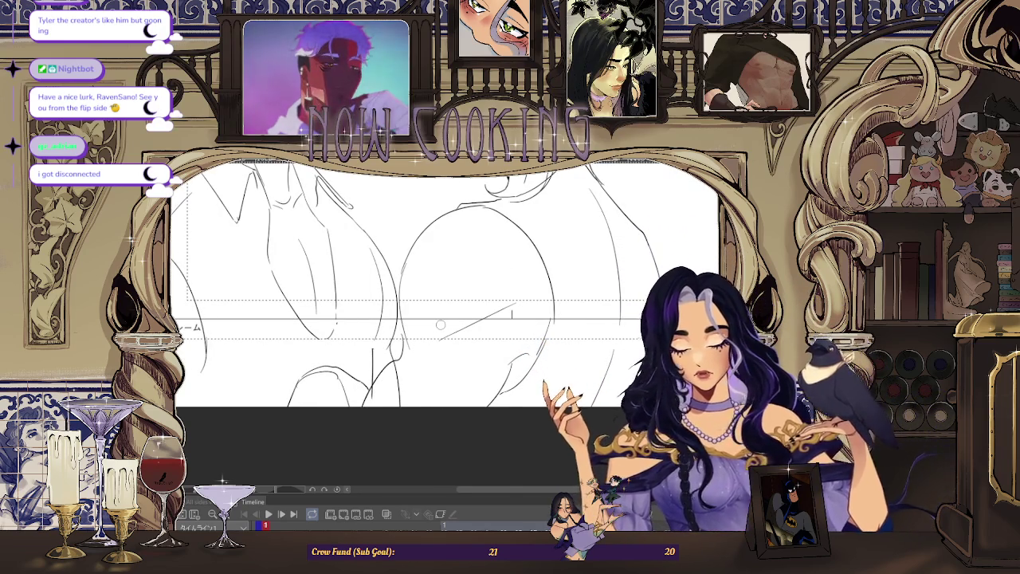
scroll(441, 324, up, 2)
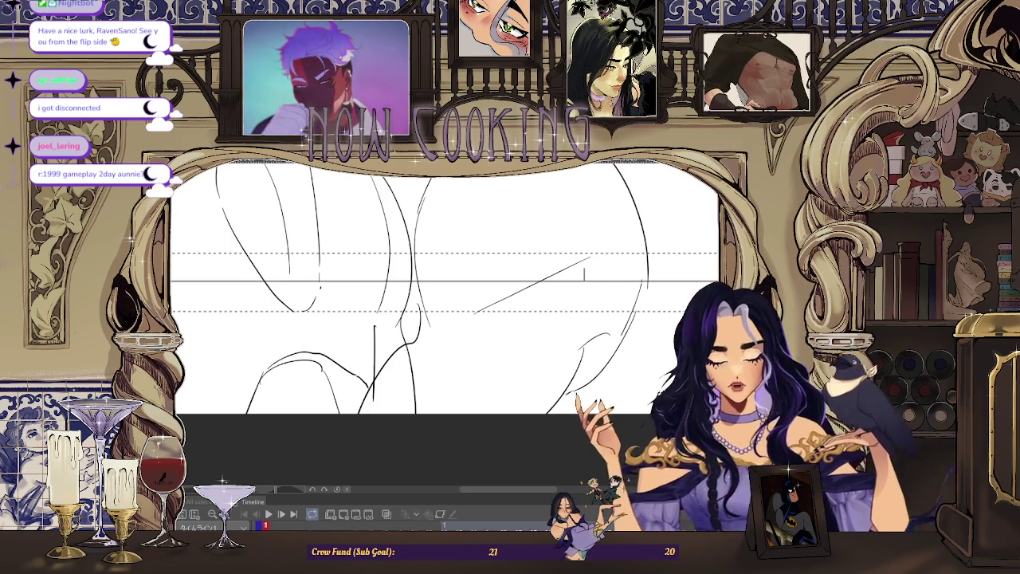
key(ctrl+z)
key(ctrl+z)
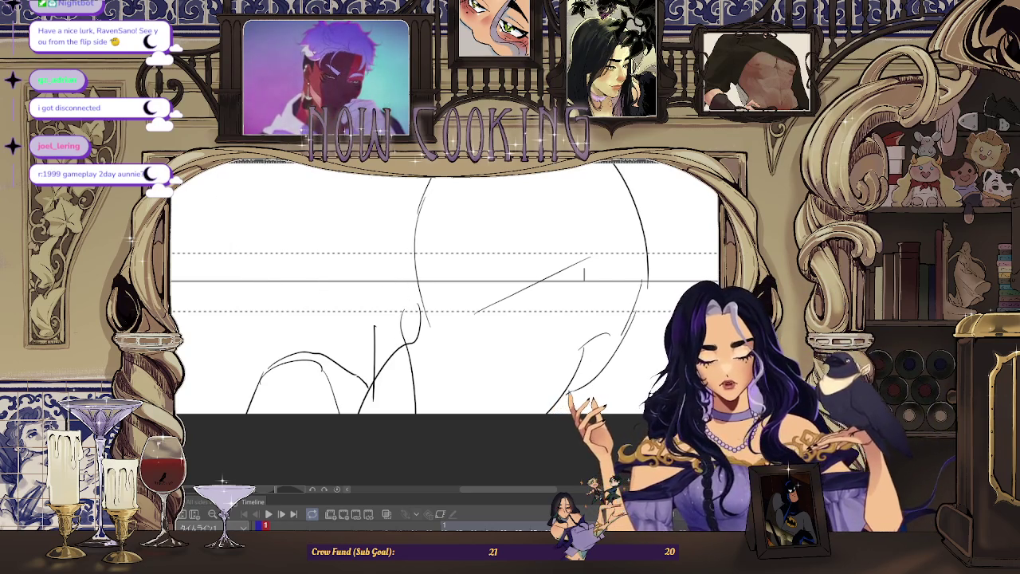
Step: Erase a short stray vertical line from the first frame's line art
scroll(491, 376, down, 2)
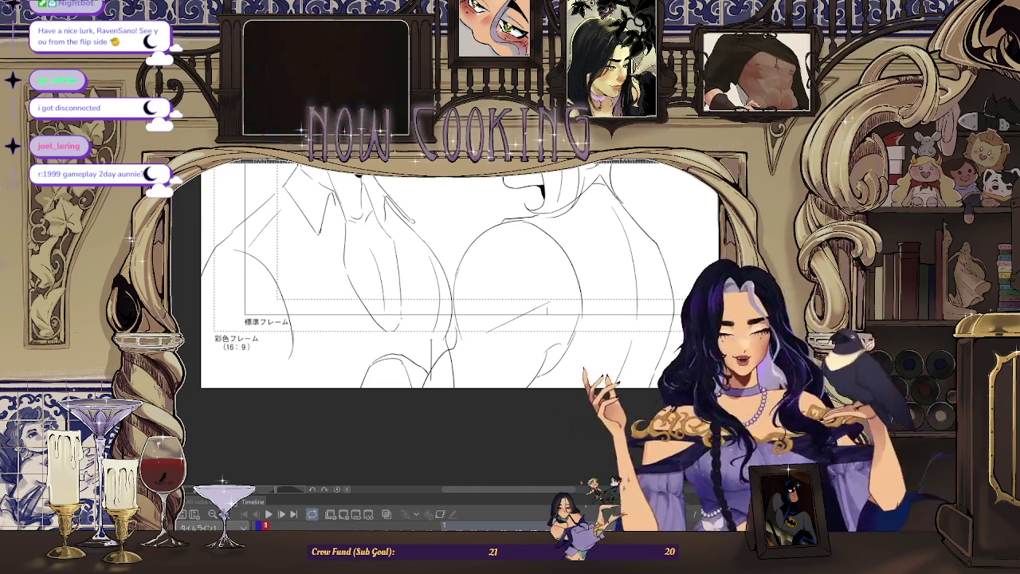
scroll(471, 343, up, 2)
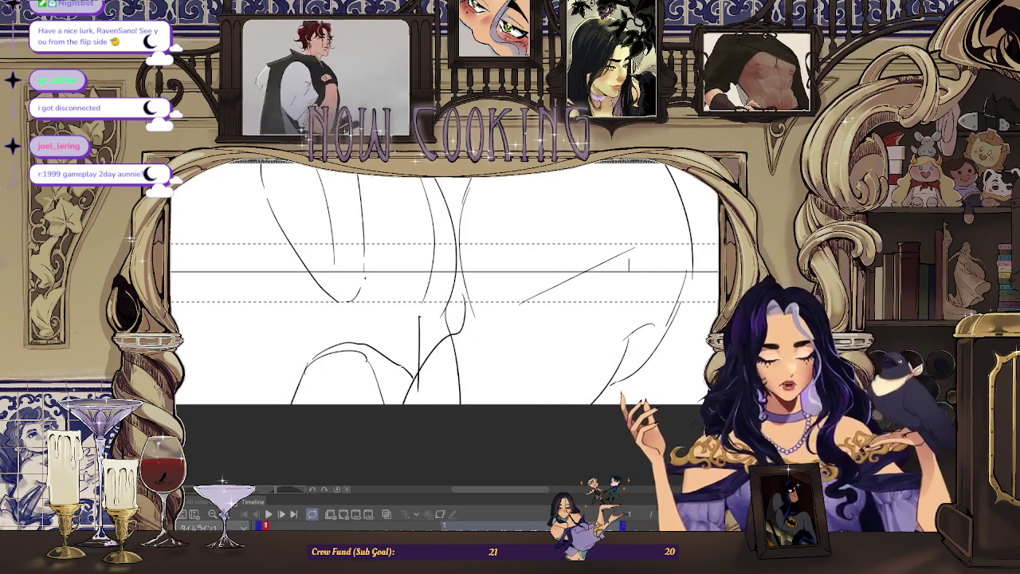
scroll(454, 343, up, 2)
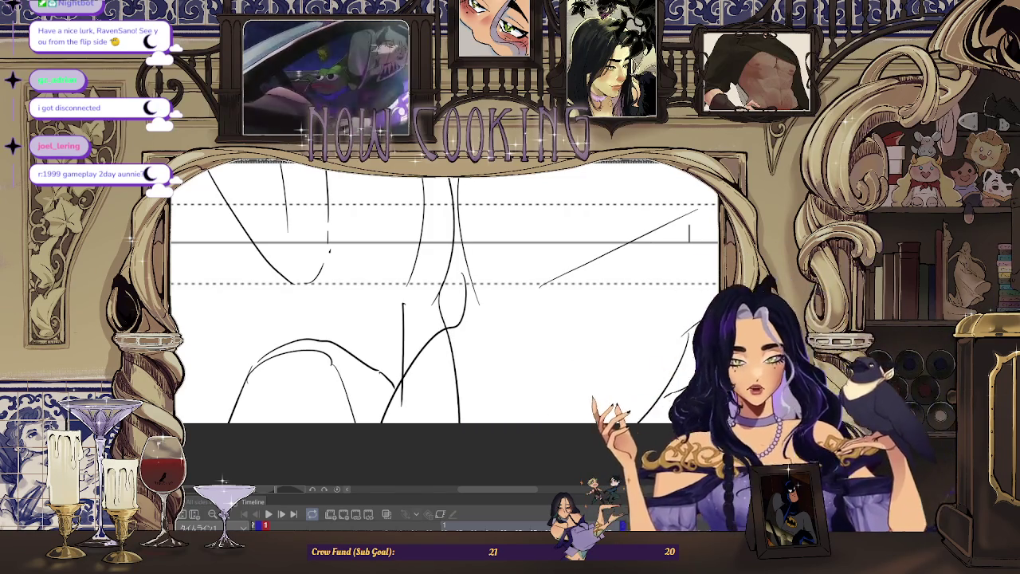
drag(462, 358, 448, 344)
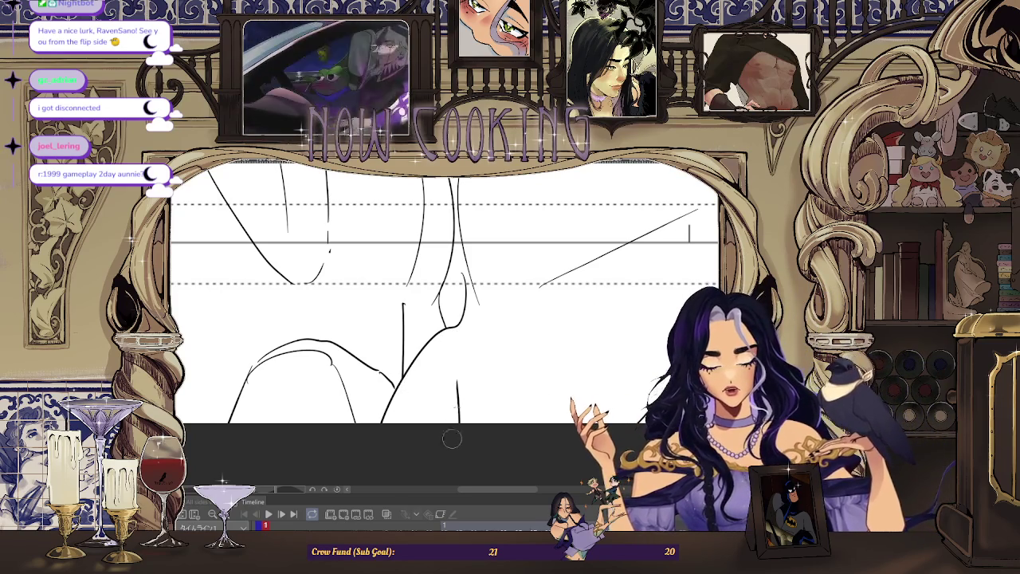
Step: Step forward through the neighbouring frames to frame 3 of the embrace
key(Right)
key(Right)
key(Right)
key(Right)
key(Right)
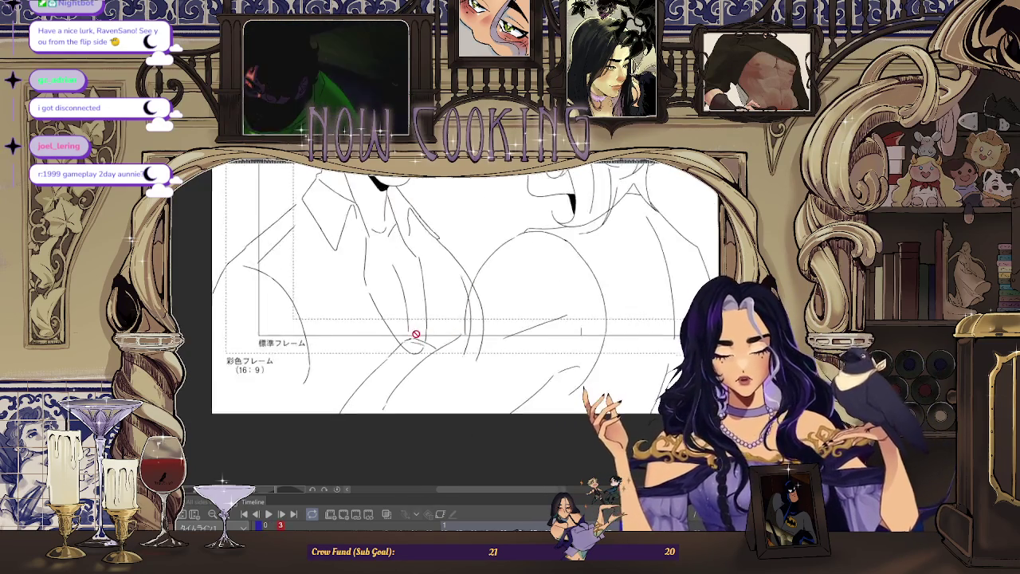
key(Right)
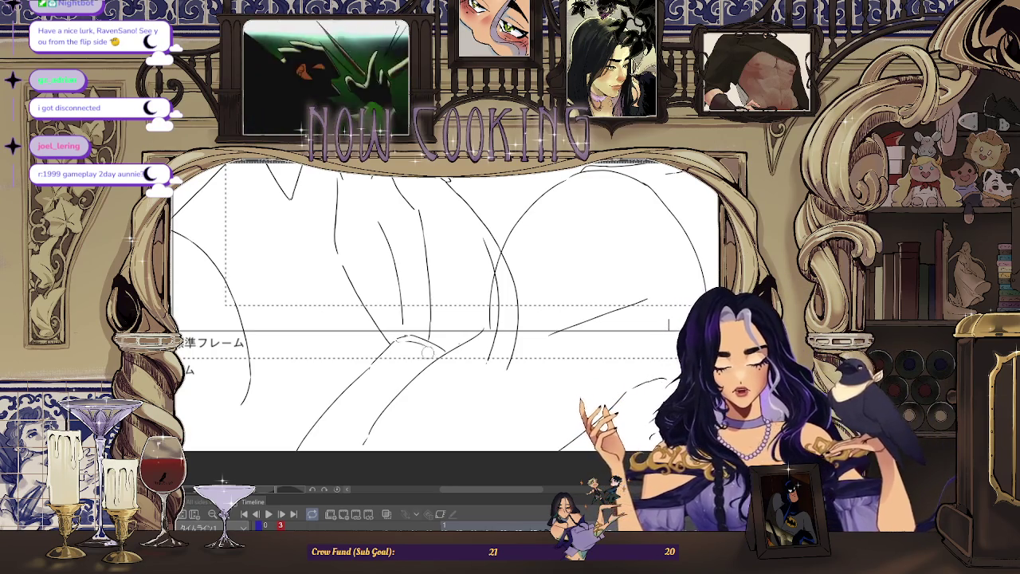
key(Right)
key(Right)
key(Right)
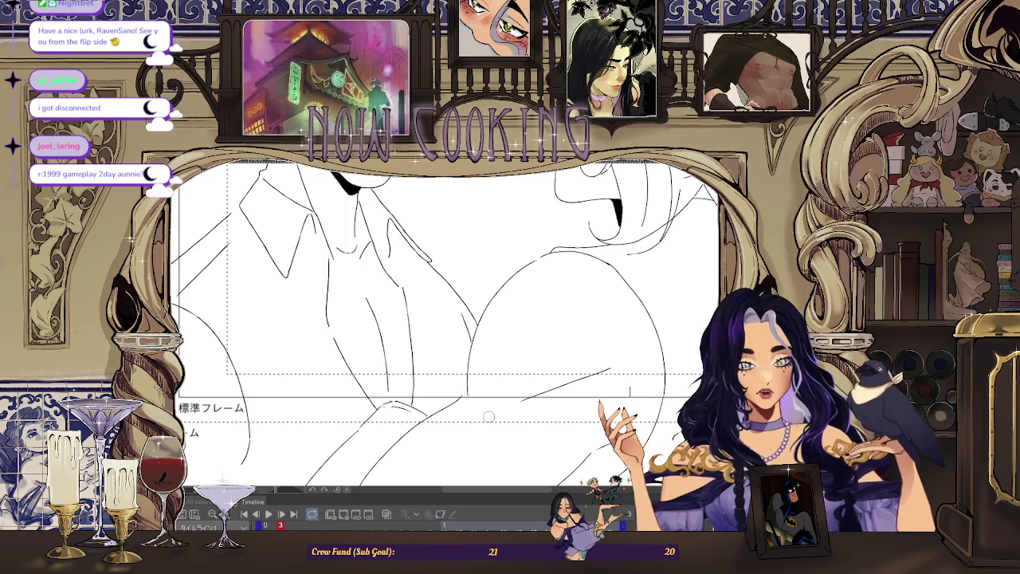
scroll(485, 445, down, 3)
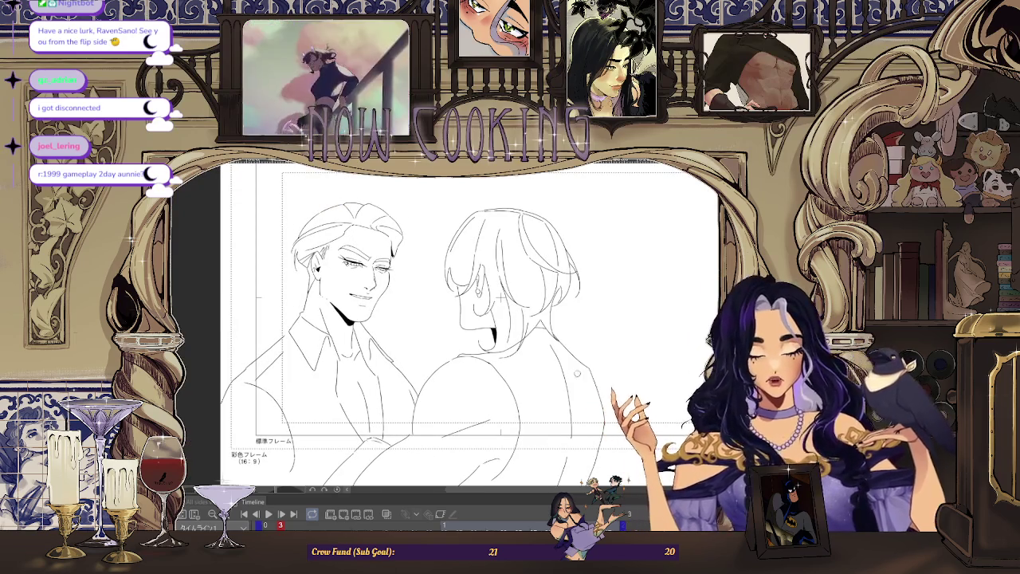
Step: Advance to frame 5 and zoom in on the arm wrapped across the man's chest
key(Right)
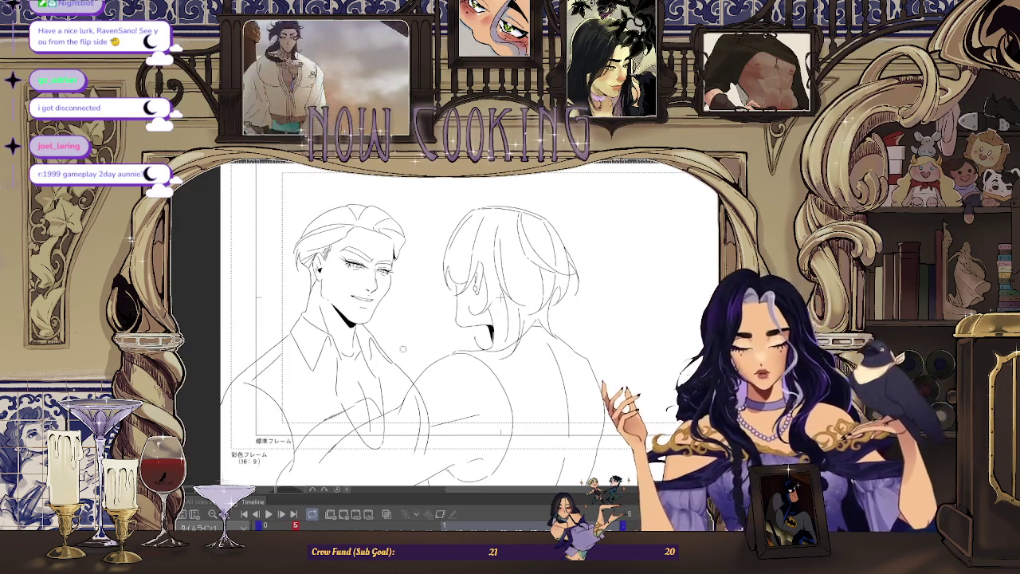
scroll(343, 414, up, 2)
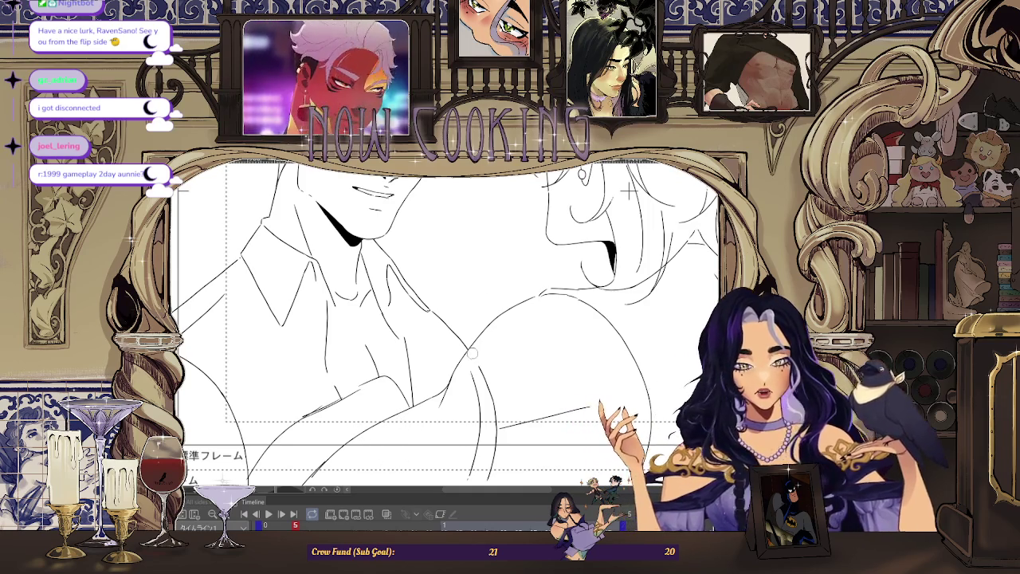
scroll(471, 381, down, 2)
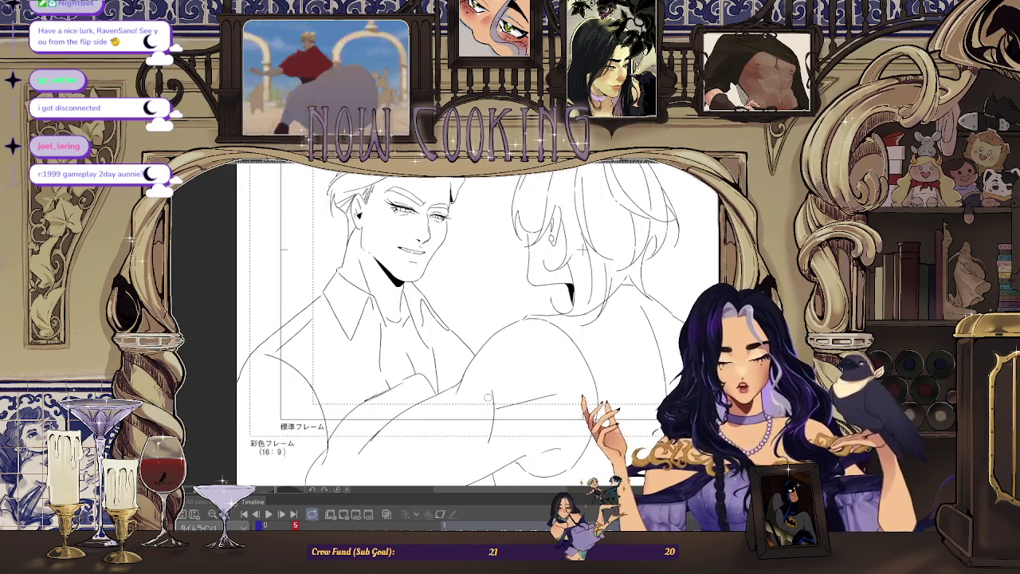
scroll(491, 413, down, 2)
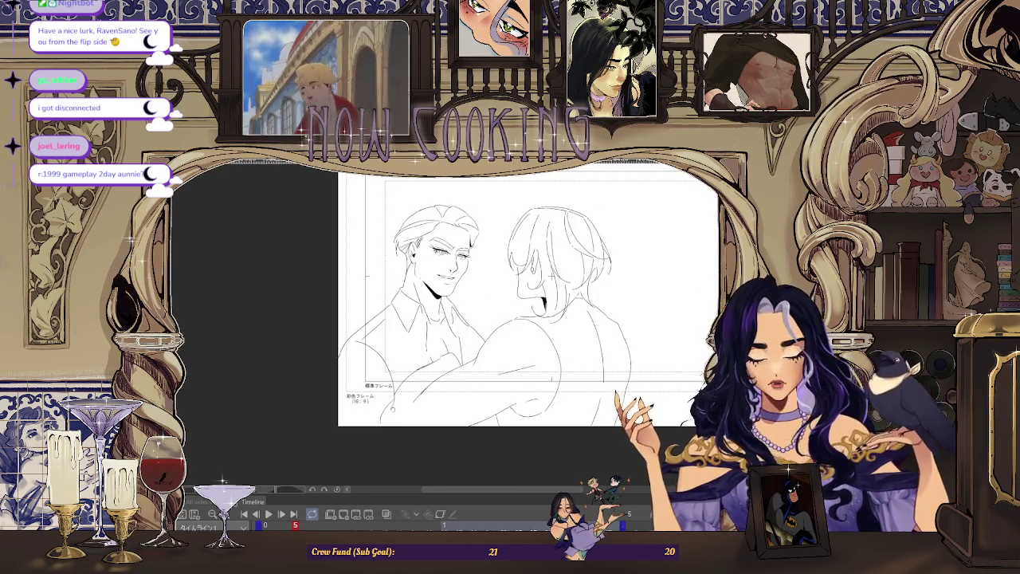
scroll(392, 407, up, 3)
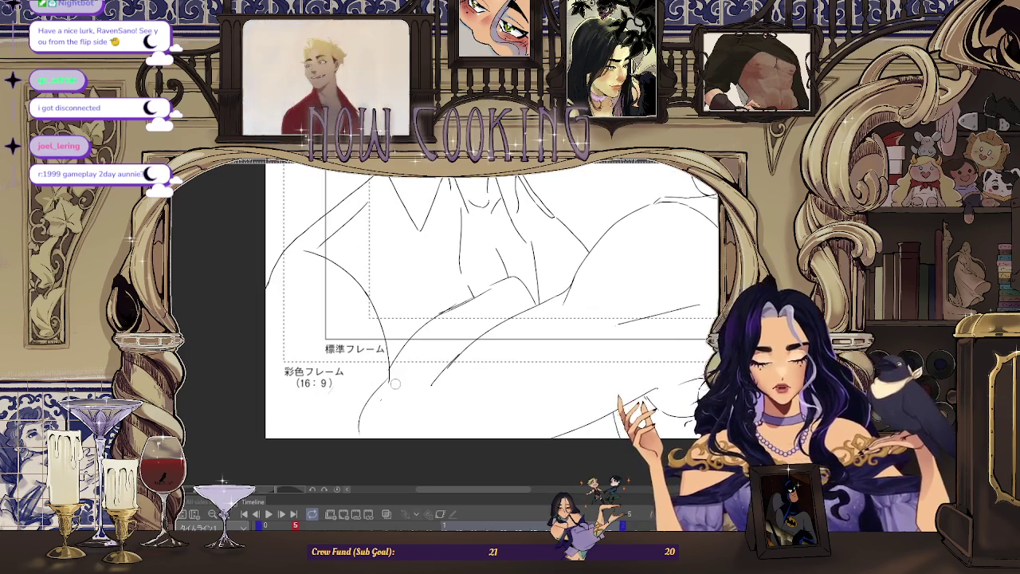
scroll(402, 356, down, 3)
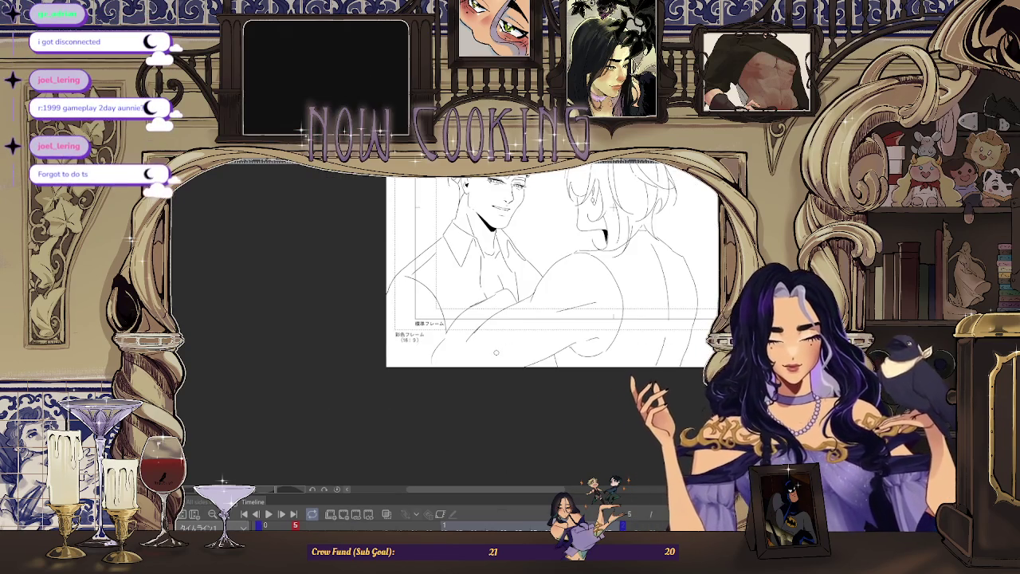
scroll(399, 279, up, 3)
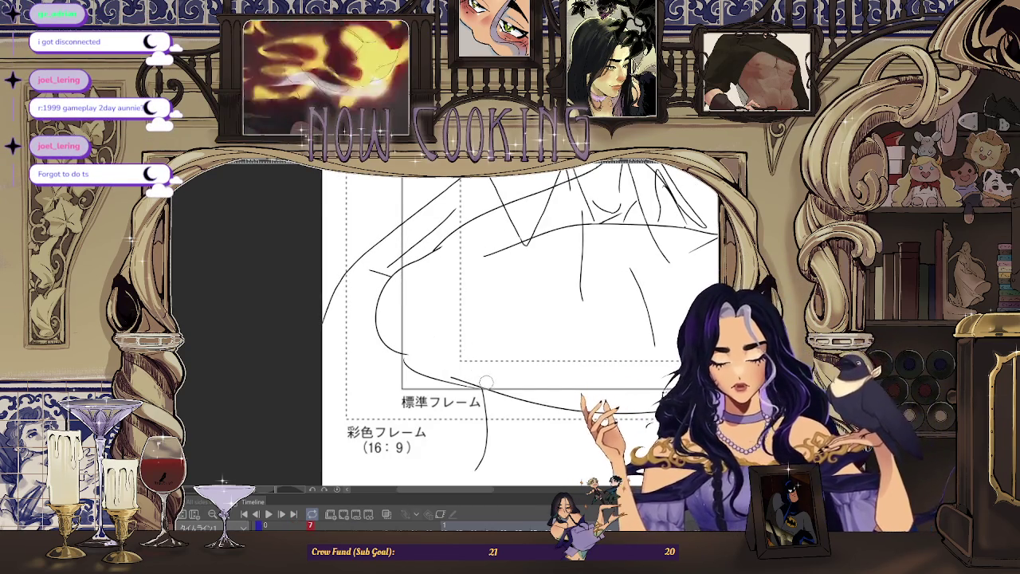
scroll(479, 303, up, 3)
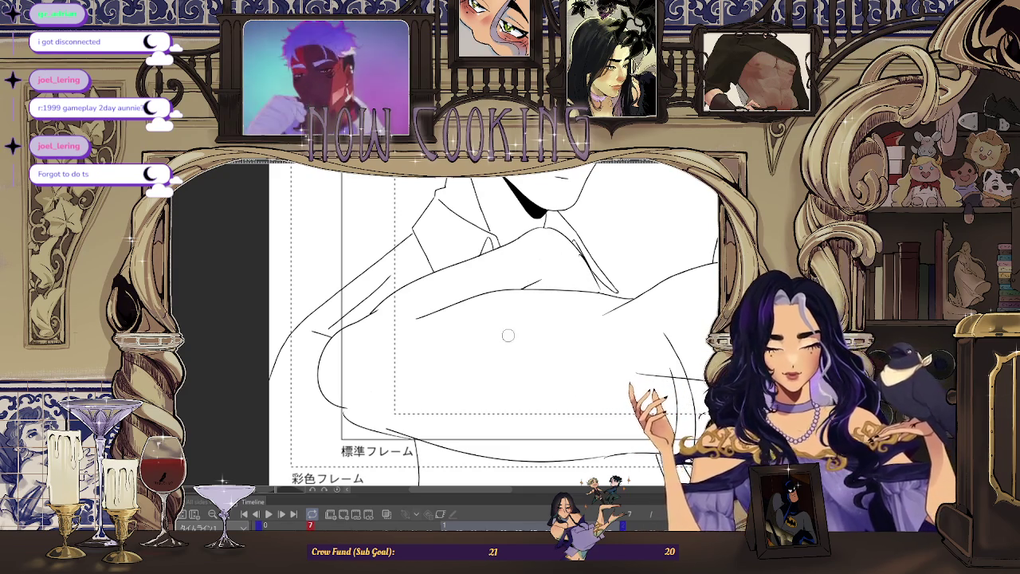
scroll(507, 335, down, 1)
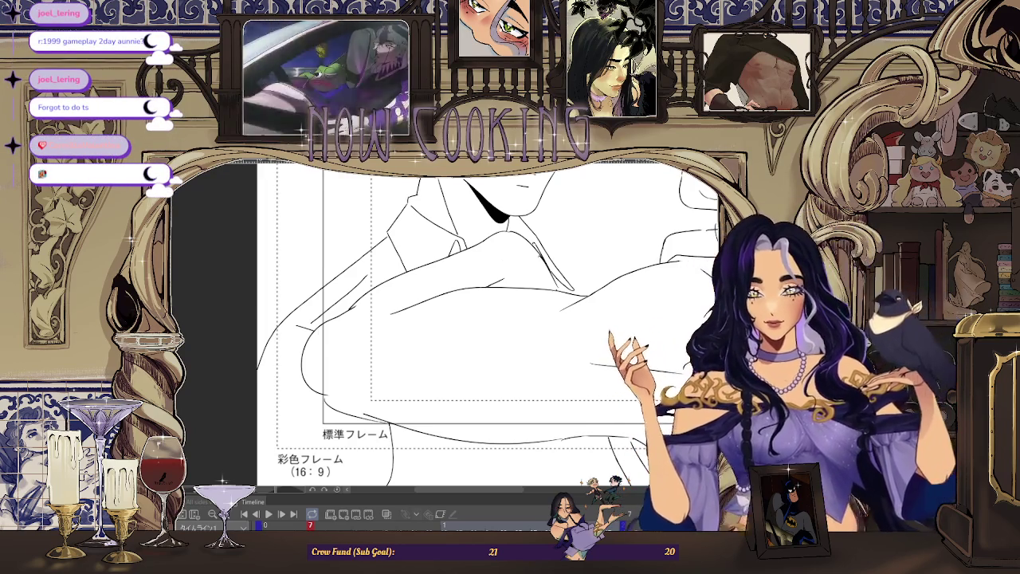
Step: Zoom in close on the arm and shoulder, then back out to both full figures
key(ctrl+minus)
scroll(615, 340, right, 3)
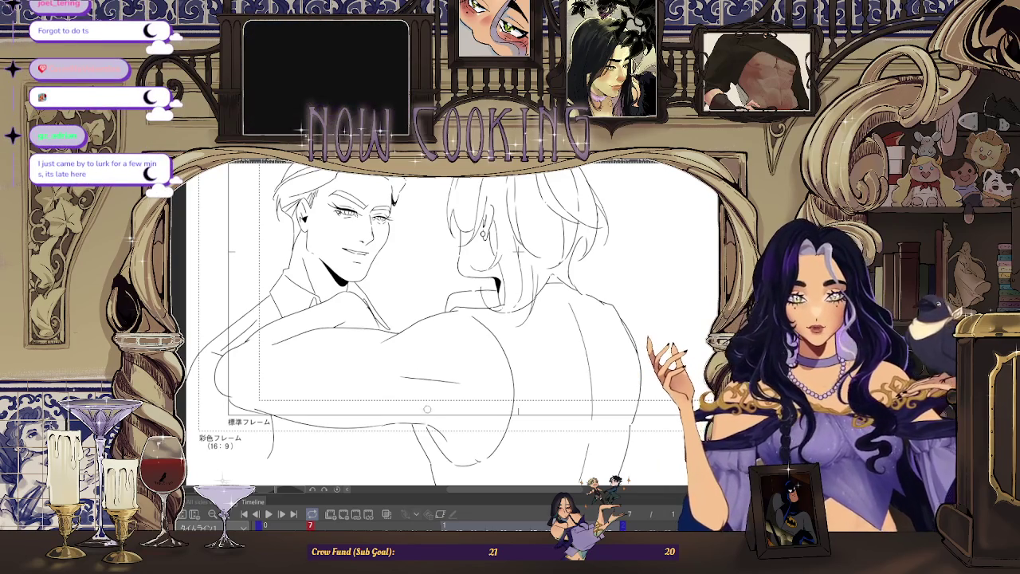
key(ctrl+plus)
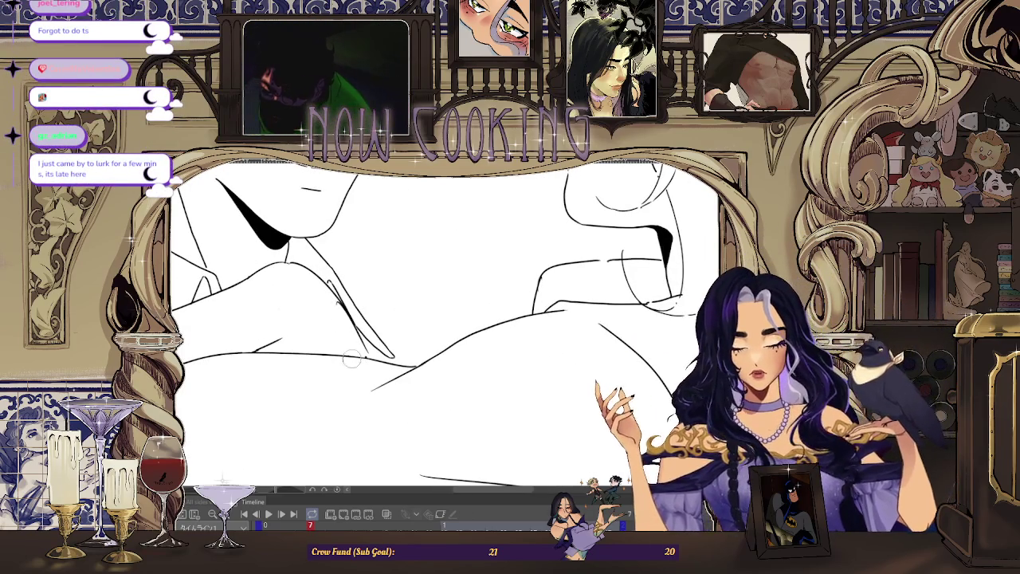
key(ctrl+minus)
key(ctrl+minus)
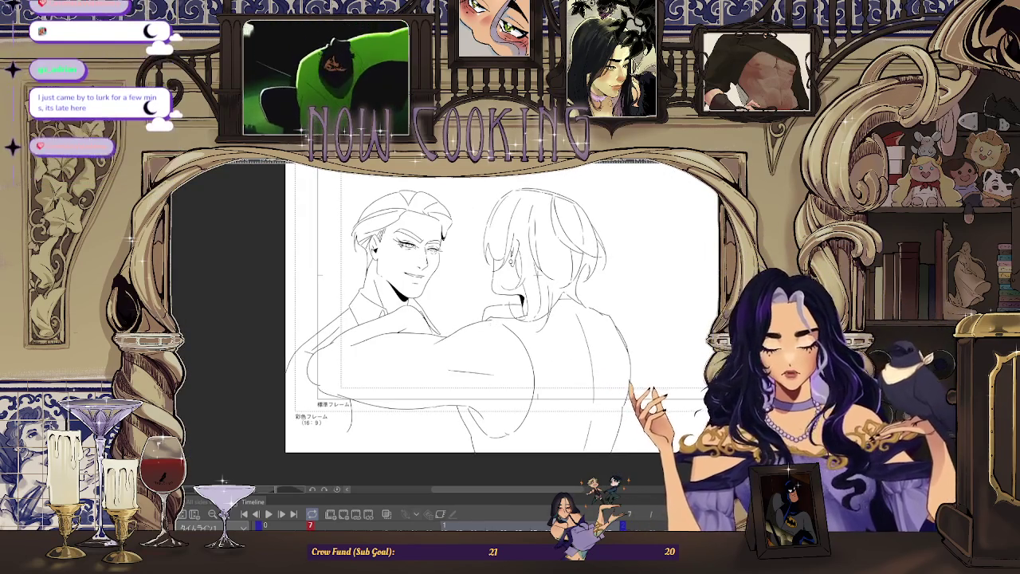
Step: Jump to frame 9, zoom on the faces, and mirror the view horizontally
key(Right)
key(Right)
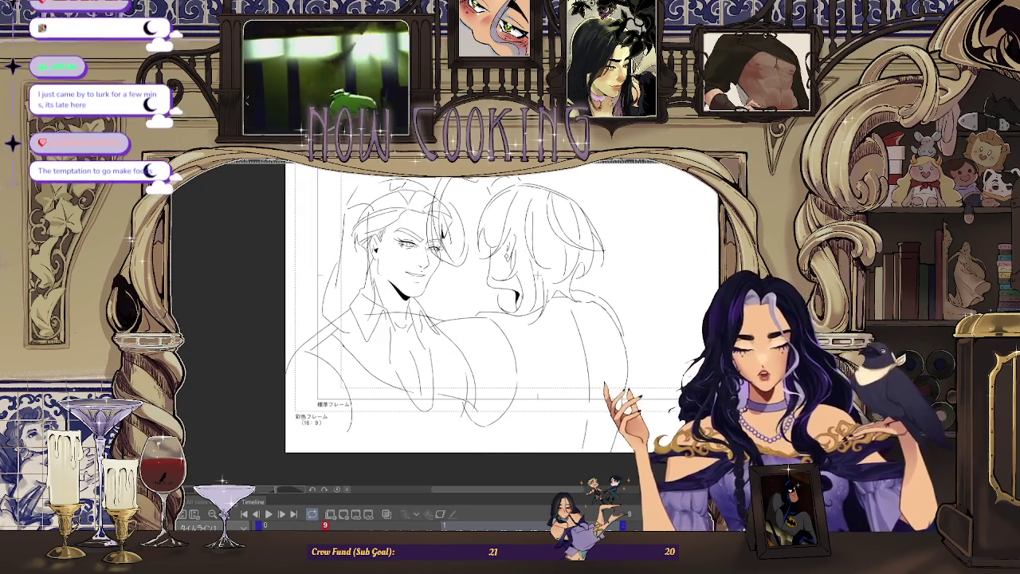
key(ctrl+plus)
key(ctrl+minus)
key(ctrl+plus)
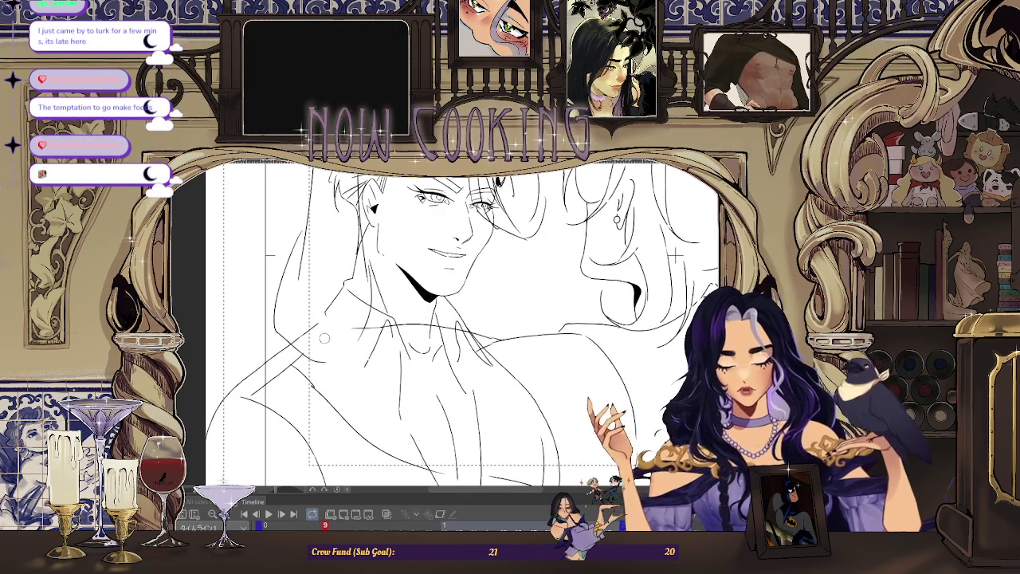
key(ctrl+minus)
key(ctrl+minus)
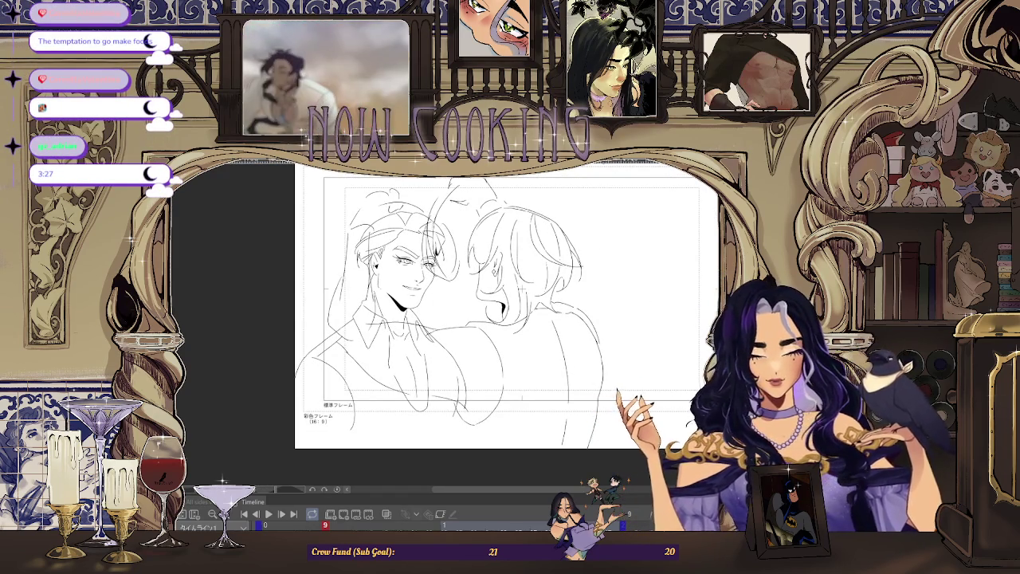
key(h)
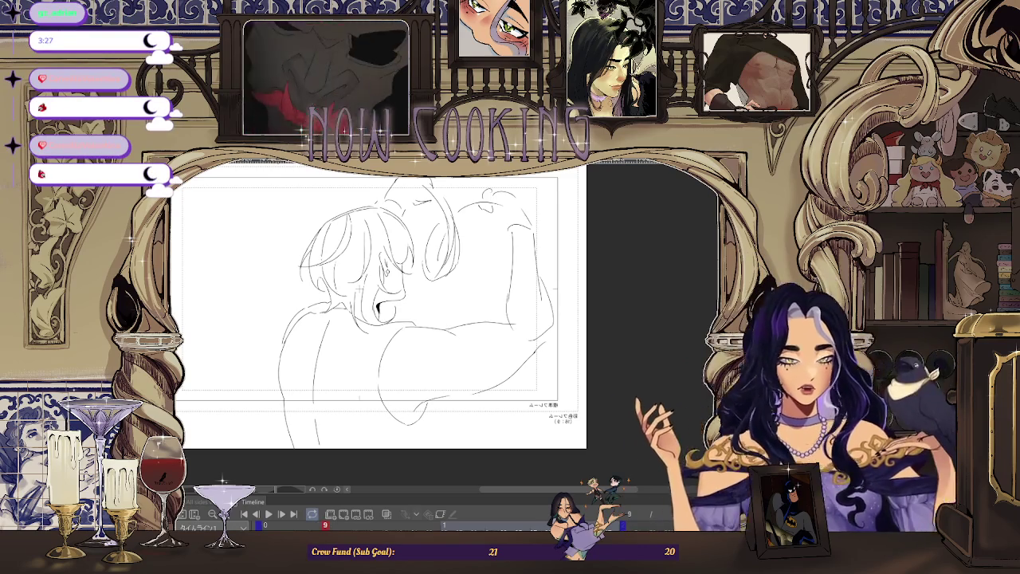
Step: Tilt frame 9's view about 40 degrees, turn on onion skin, and zoom over the purple roughs
drag(478, 207, 398, 334)
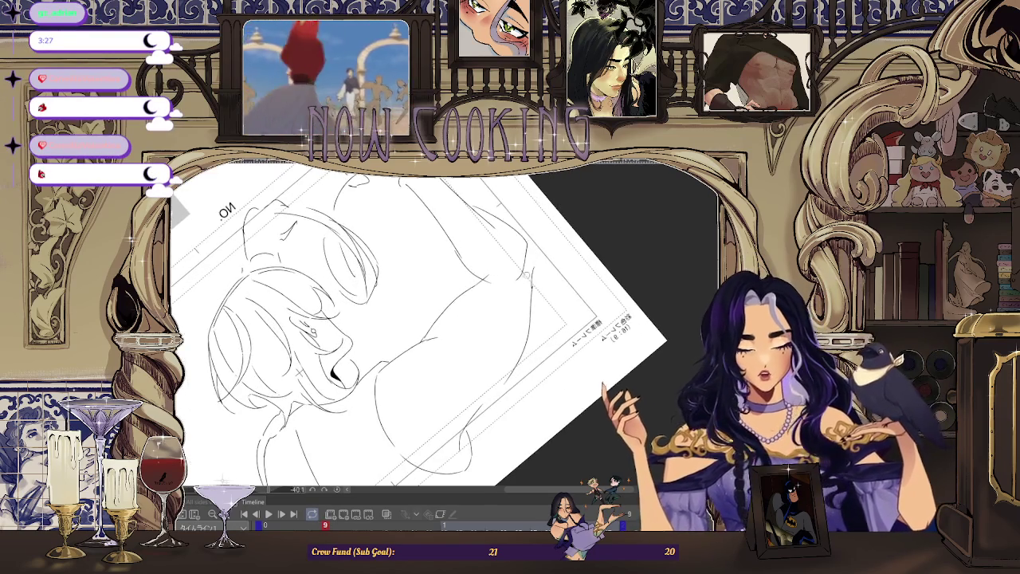
click(386, 514)
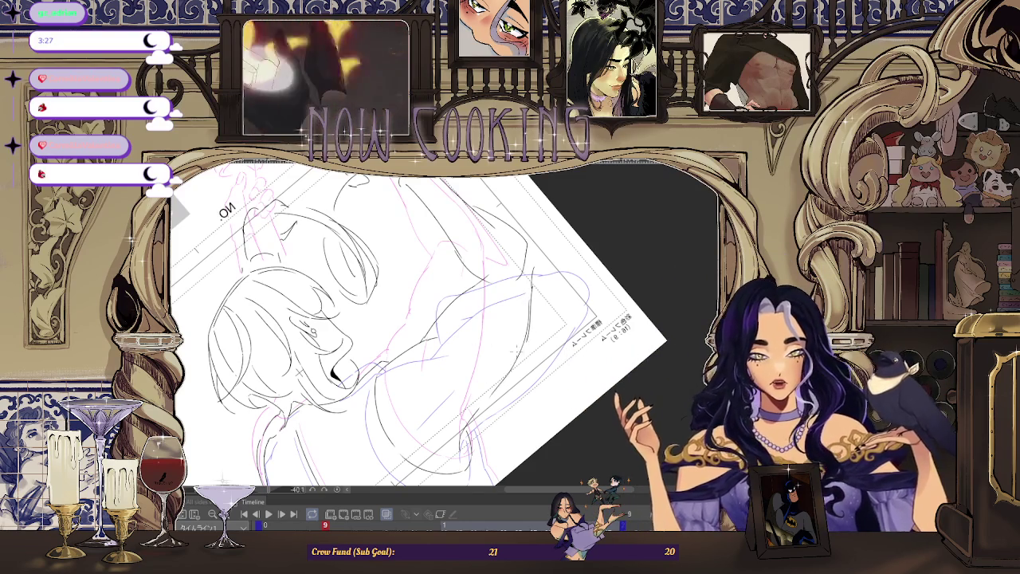
scroll(415, 327, up, 2)
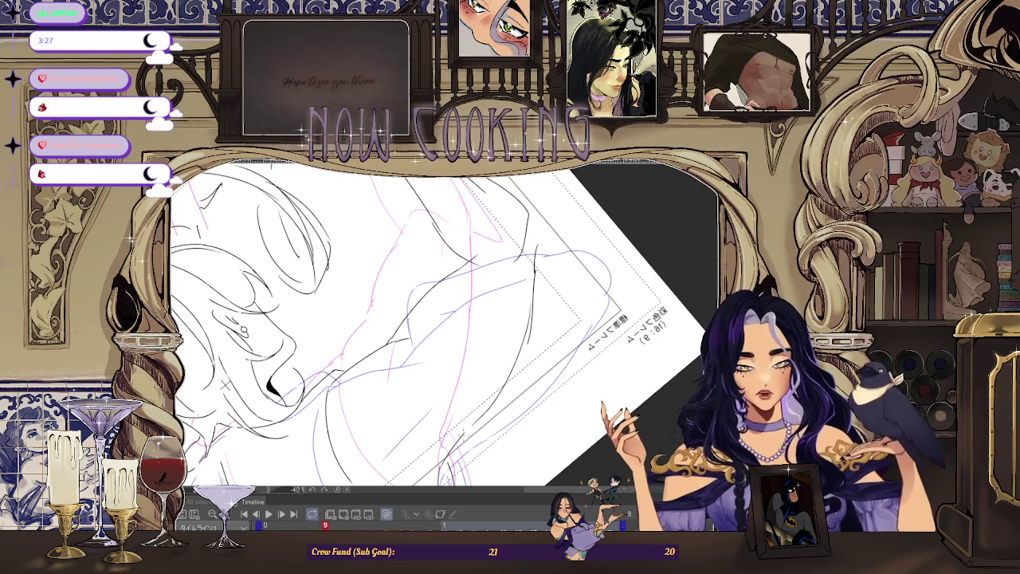
scroll(446, 327, up, 2)
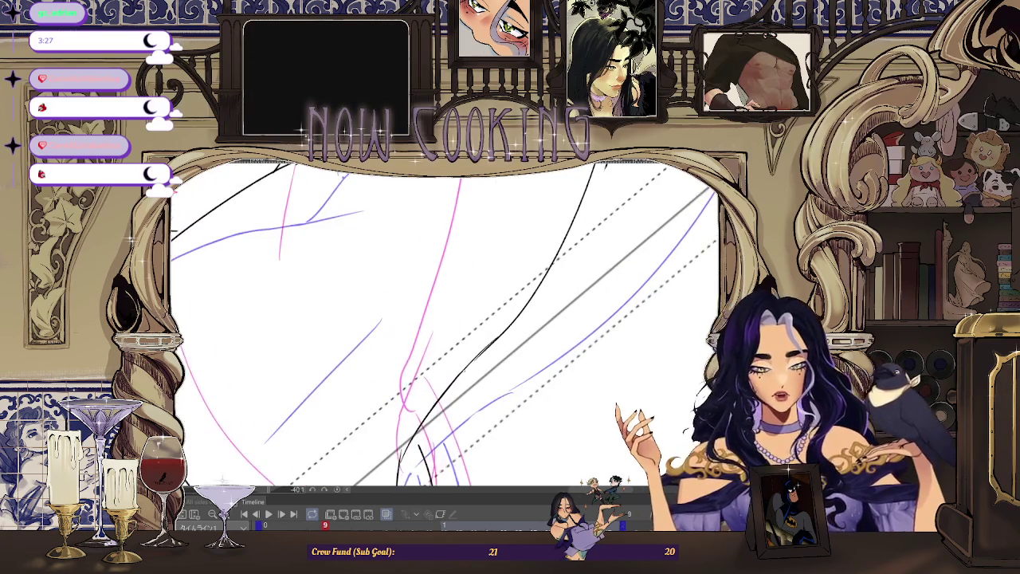
scroll(447, 327, up, 2)
scroll(446, 327, down, 3)
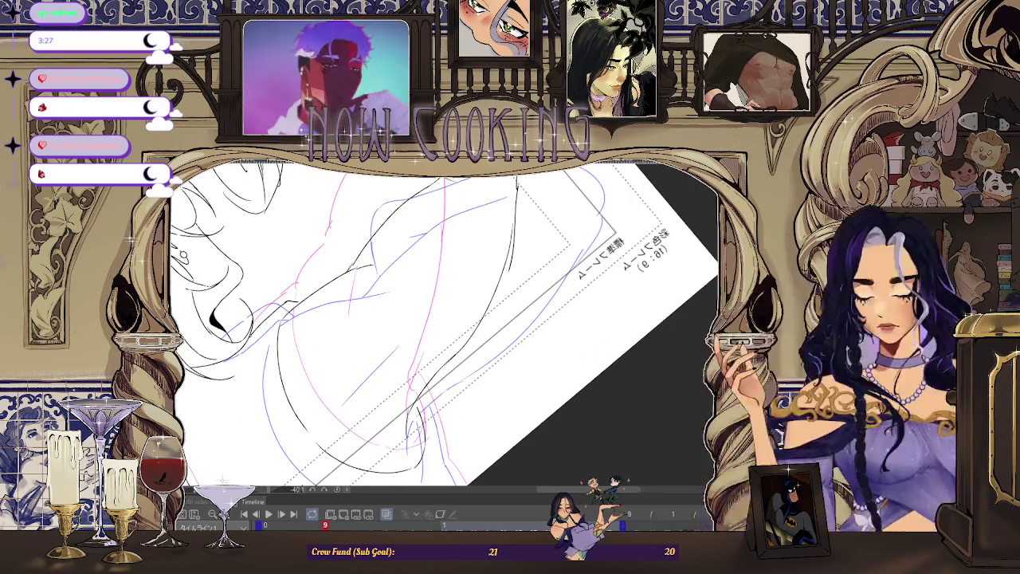
scroll(447, 327, up, 2)
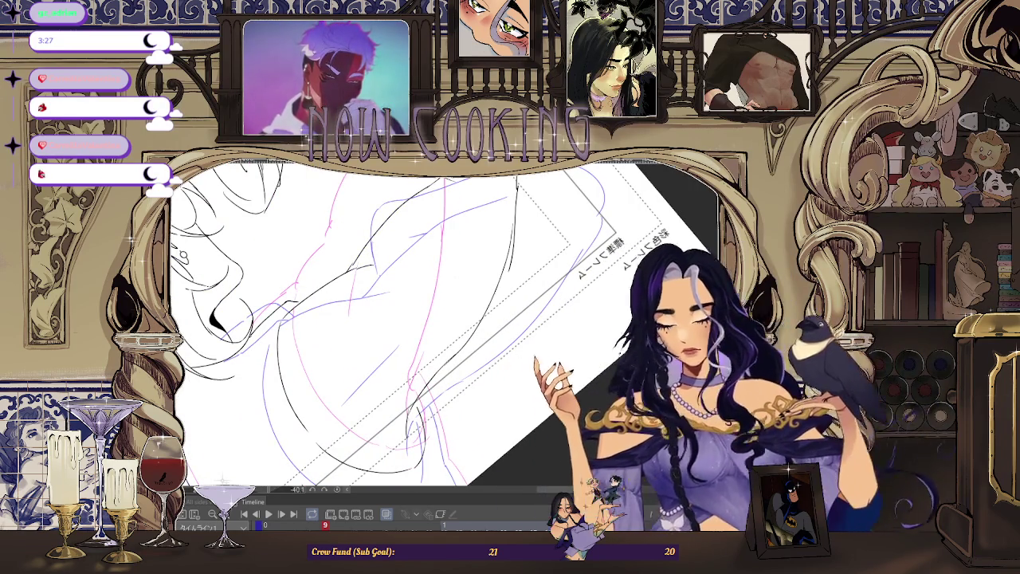
scroll(446, 327, down, 2)
scroll(461, 295, down, 2)
scroll(461, 295, up, 3)
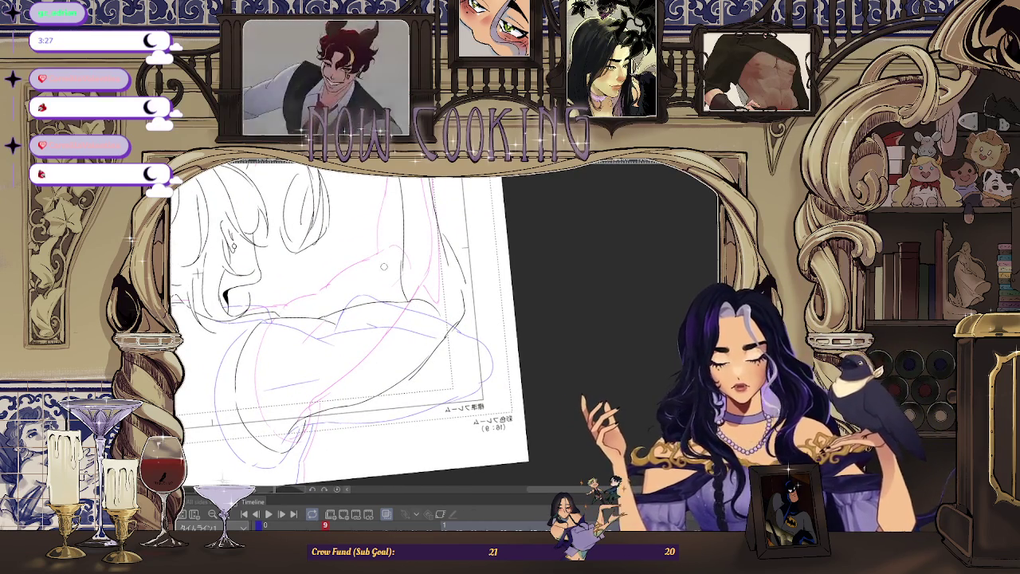
scroll(380, 251, down, 3)
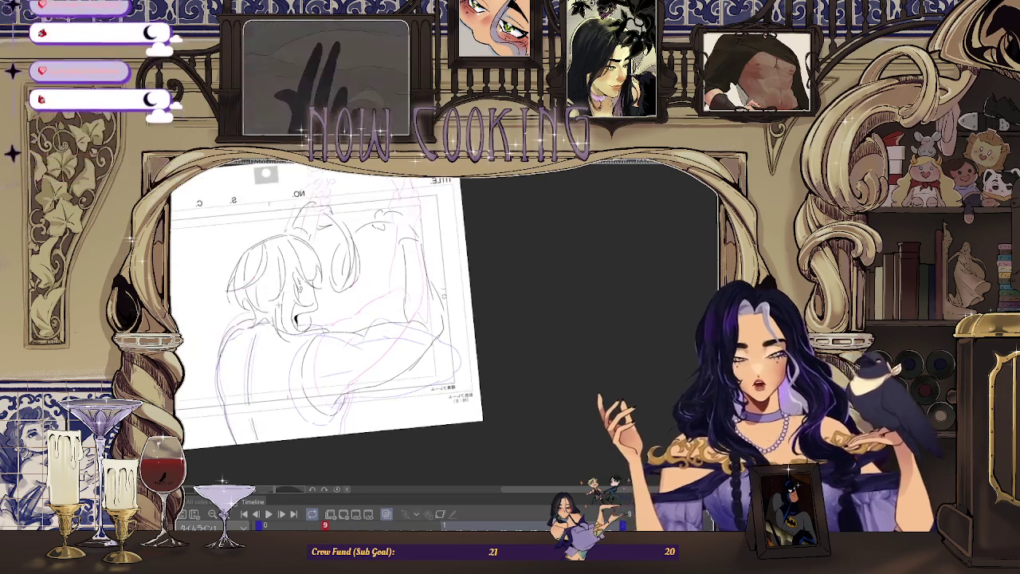
Step: Jump ahead to frame 11 to compare poses and pan the raised arm into view
key(space)
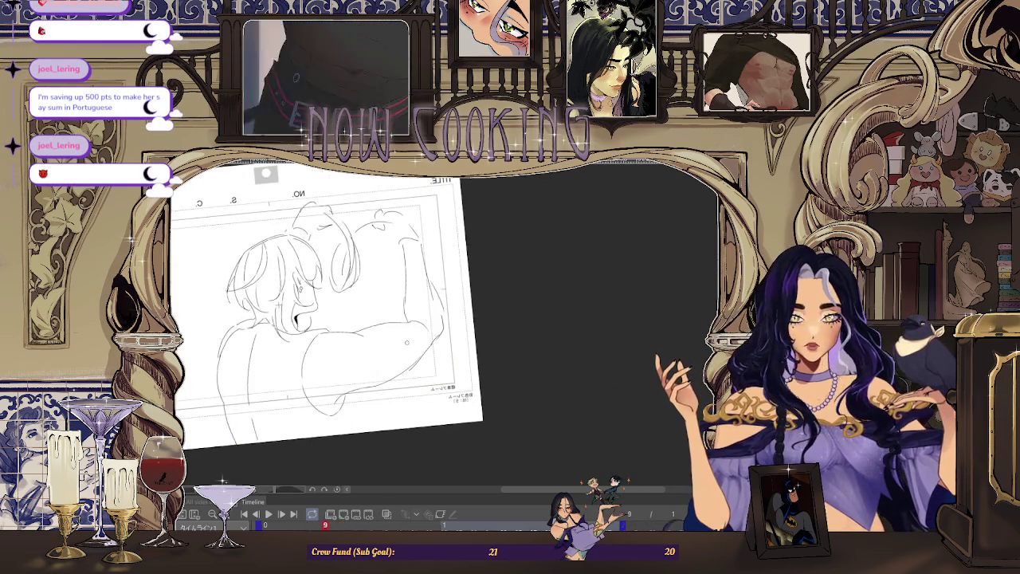
scroll(334, 319, up, 2)
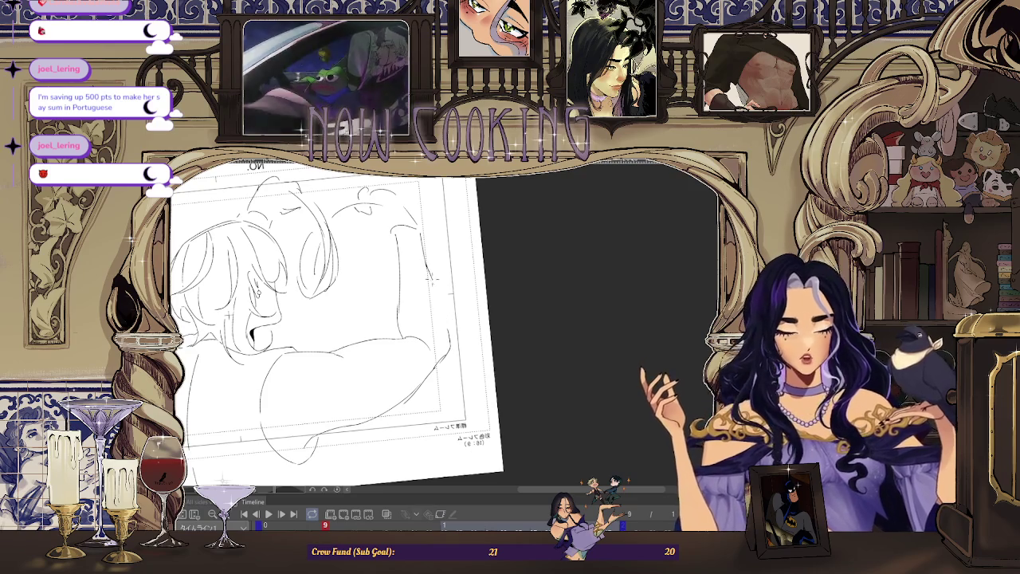
scroll(407, 325, up, 3)
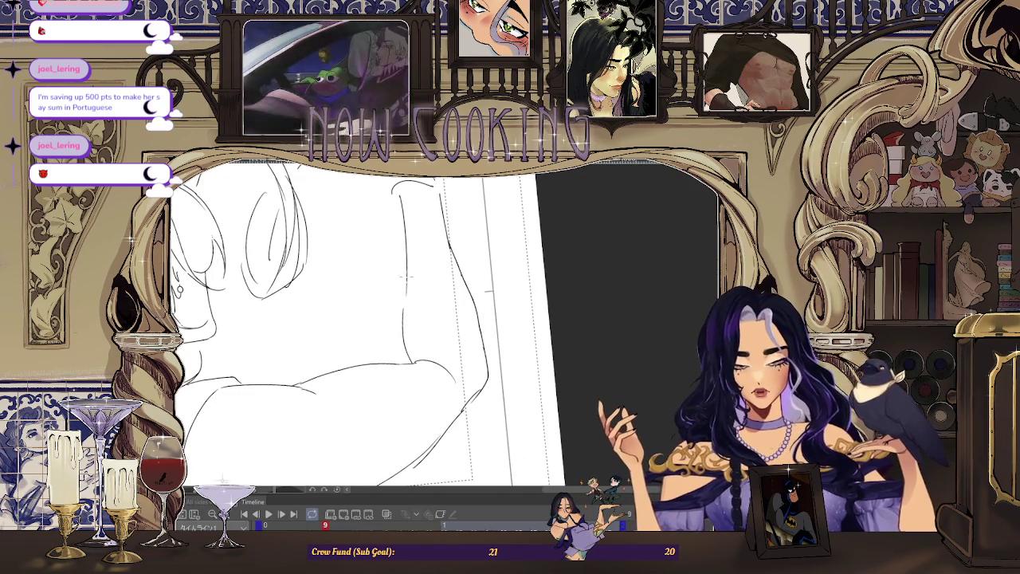
drag(406, 288, 485, 293)
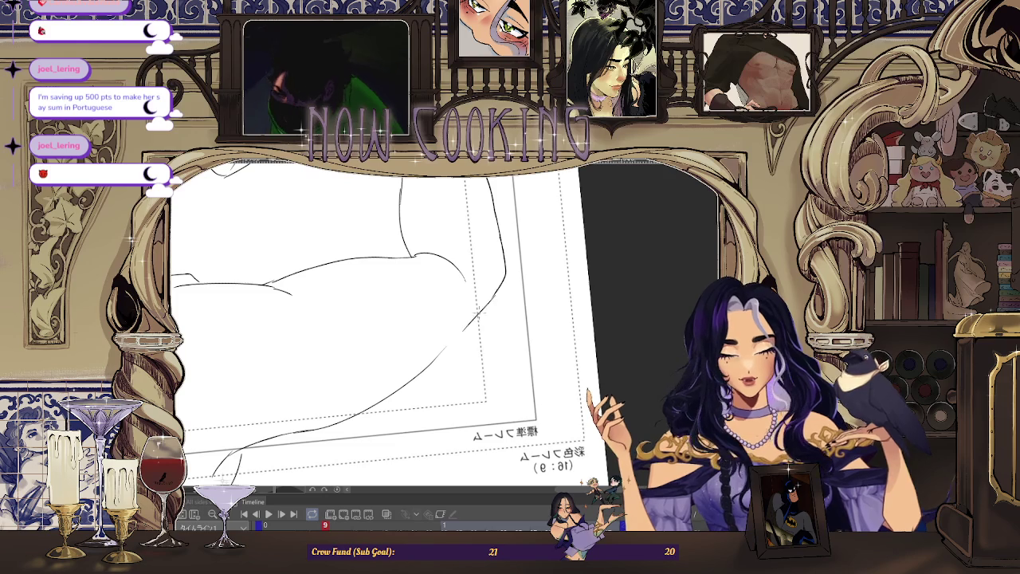
scroll(375, 319, down, 3)
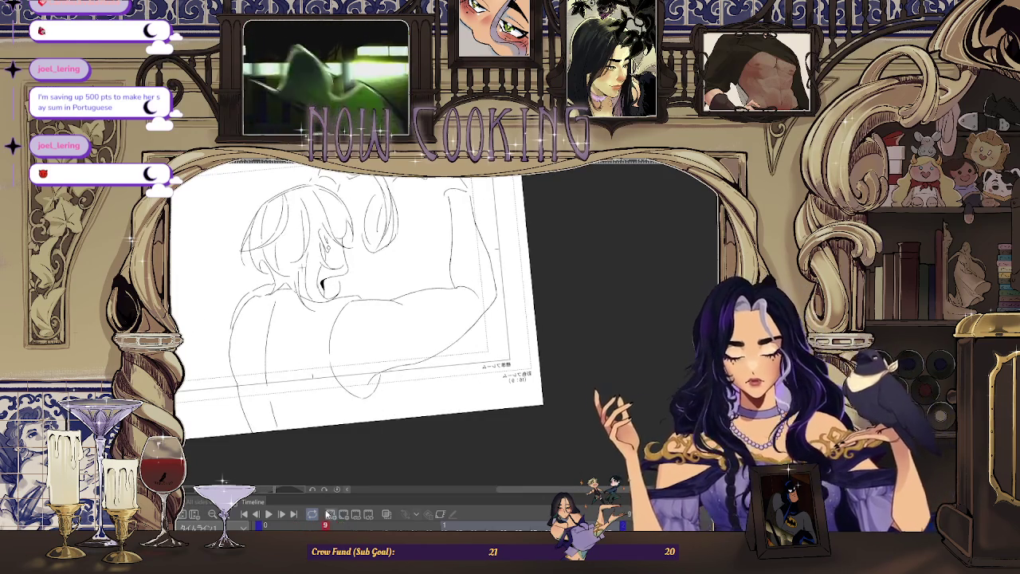
scroll(394, 335, up, 3)
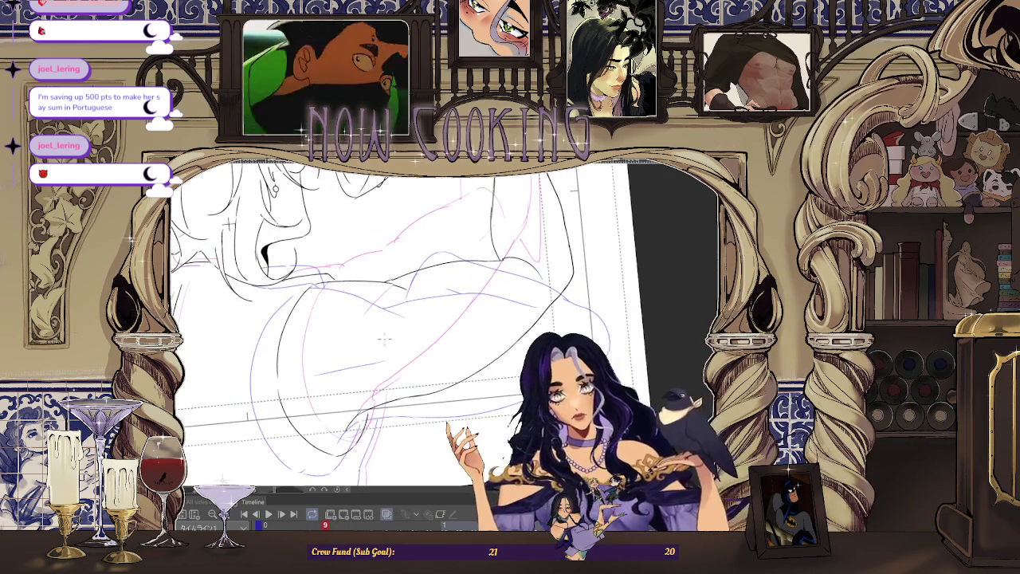
scroll(394, 335, down, 3)
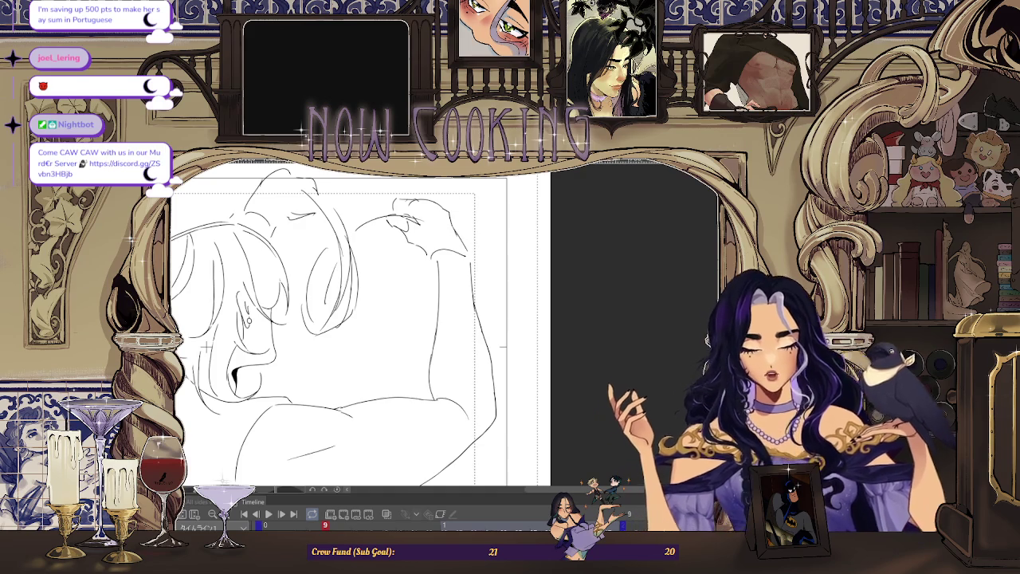
Step: Mirror the view, zoom in on the clenched fist, then step back toward frame 7
key(h)
scroll(448, 211, up, 3)
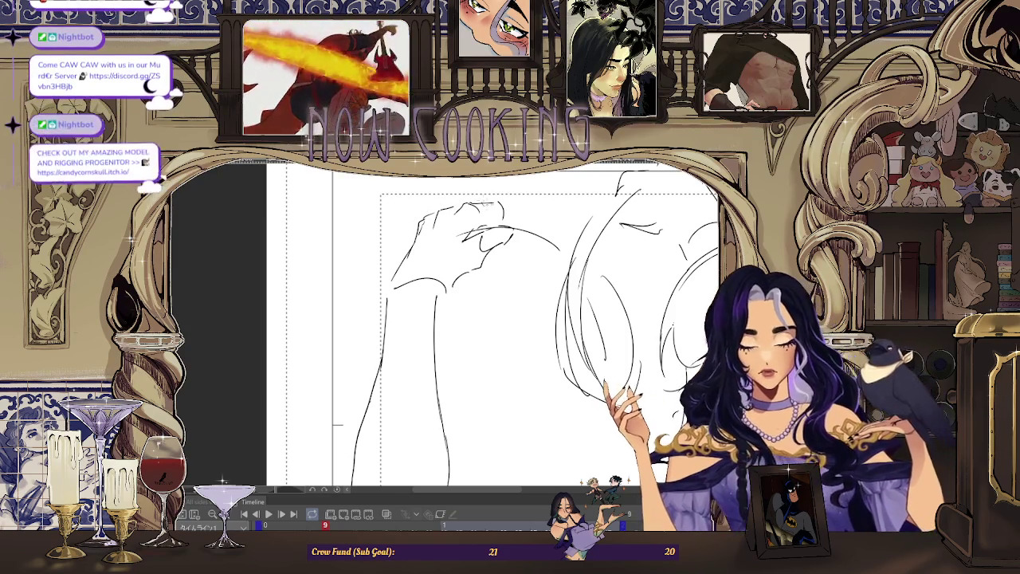
scroll(506, 223, up, 1)
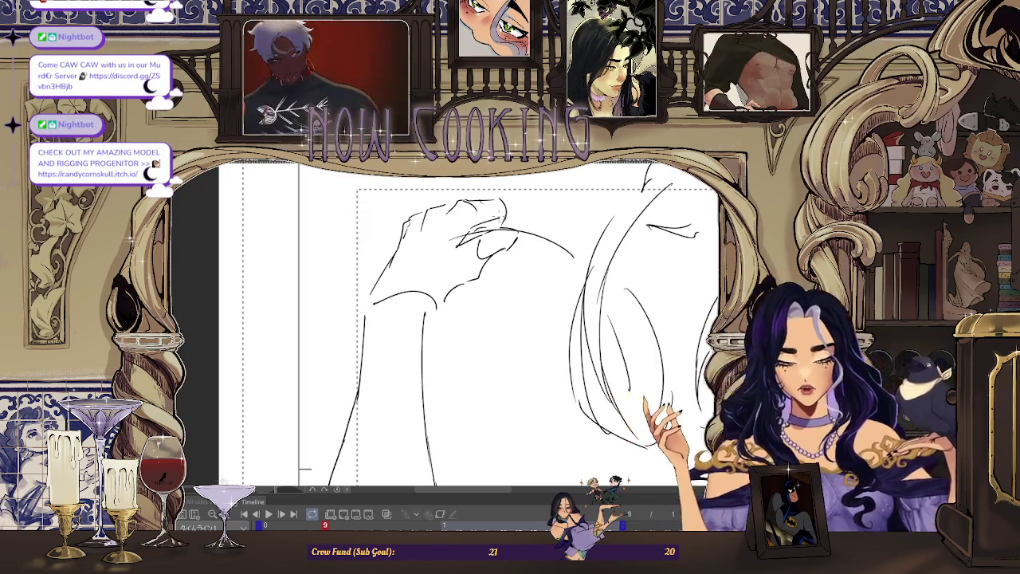
scroll(444, 229, up, 1)
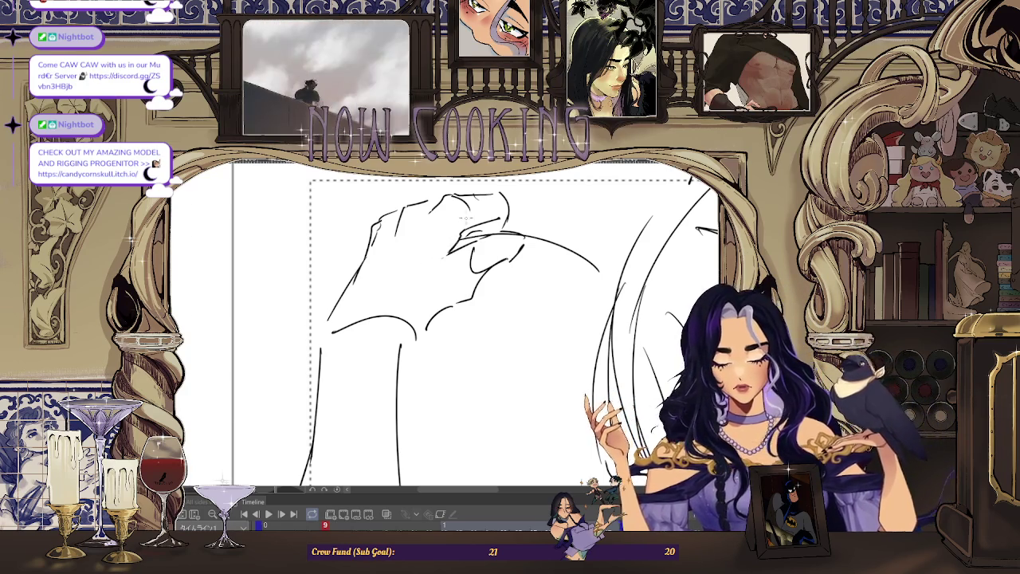
scroll(459, 259, up, 1)
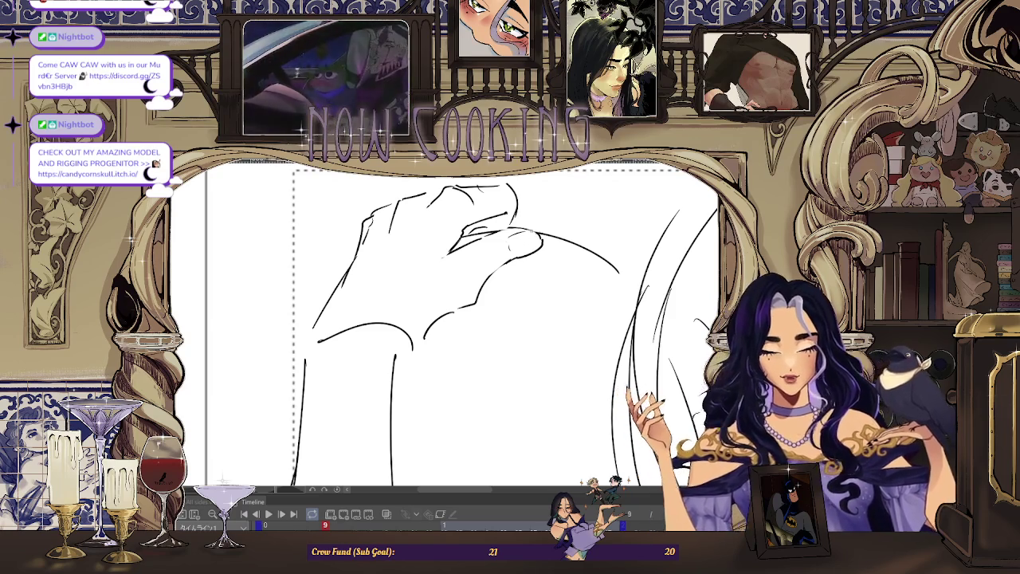
scroll(477, 242, down, 2)
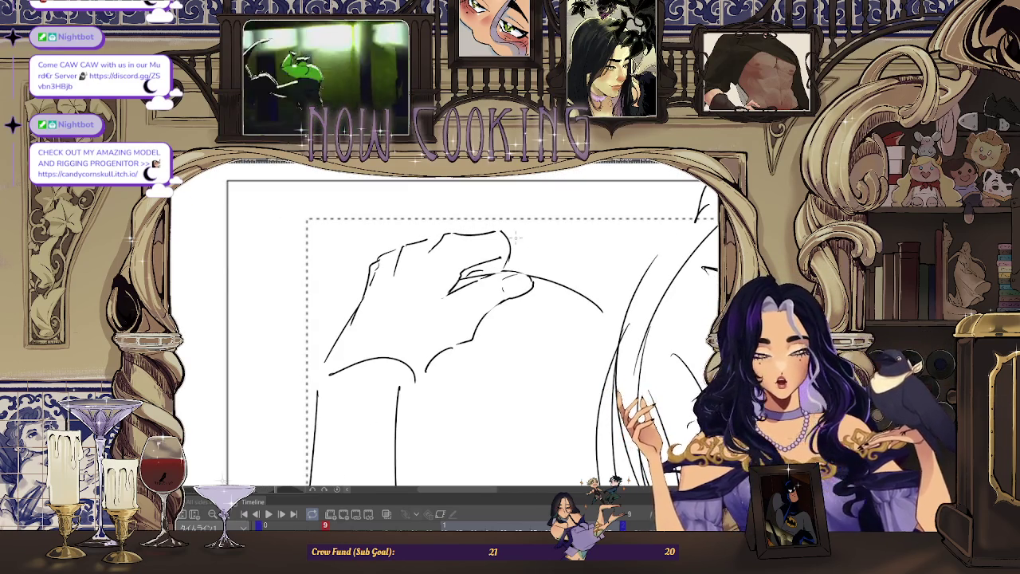
scroll(512, 242, down, 2)
key(comma)
key(comma)
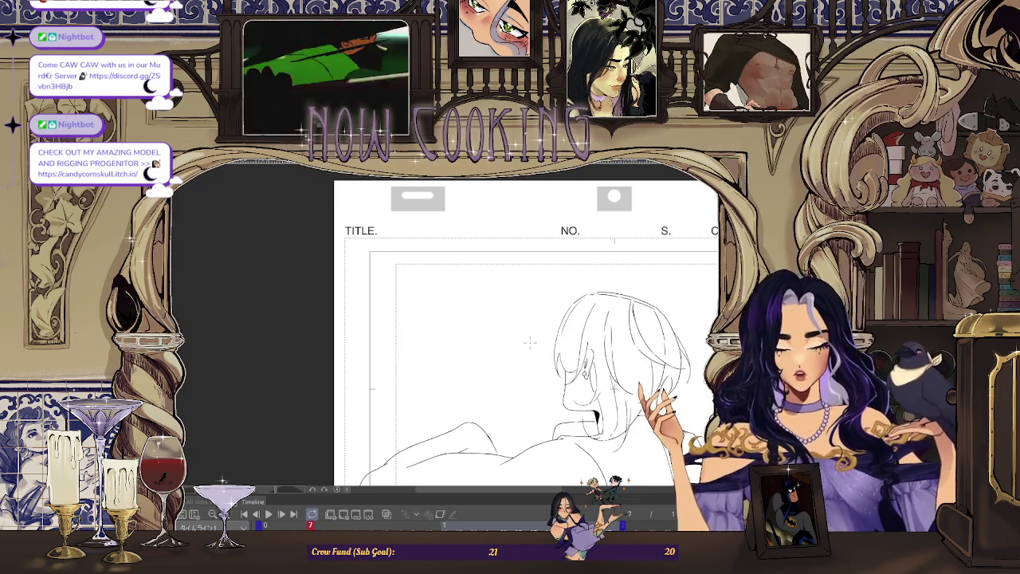
key(period)
key(period)
key(period)
key(comma)
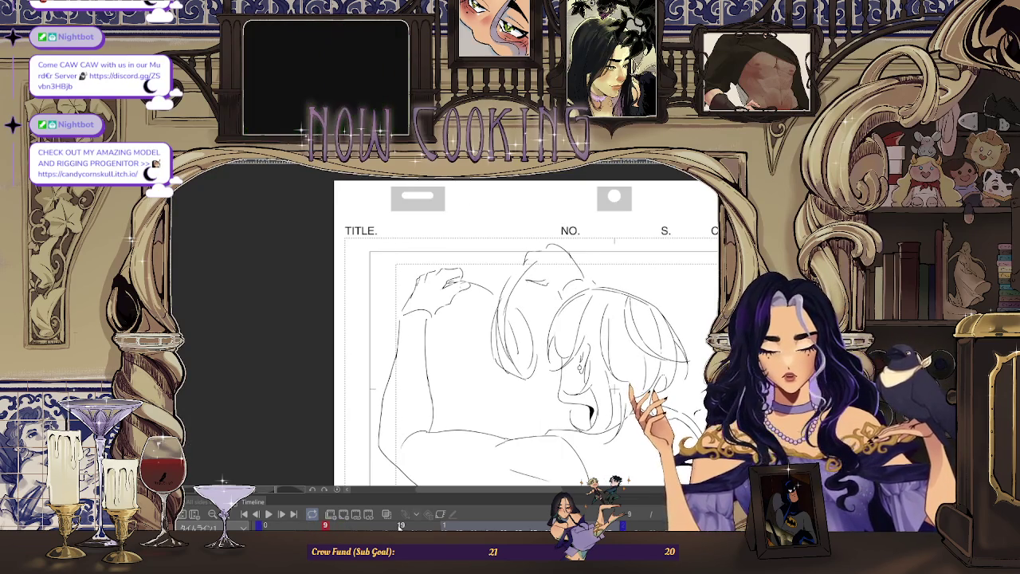
scroll(482, 235, up, 2)
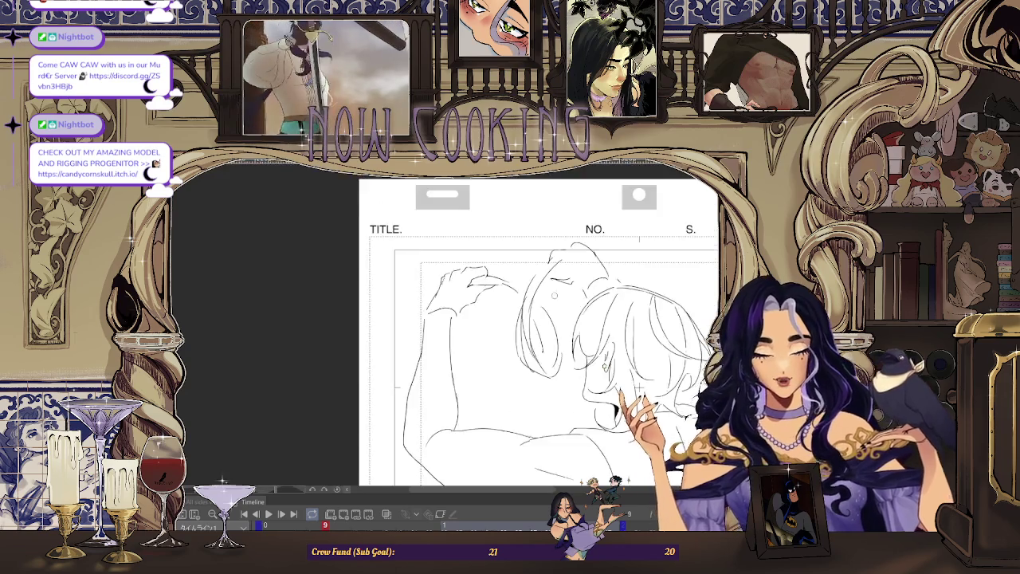
scroll(488, 290, up, 1)
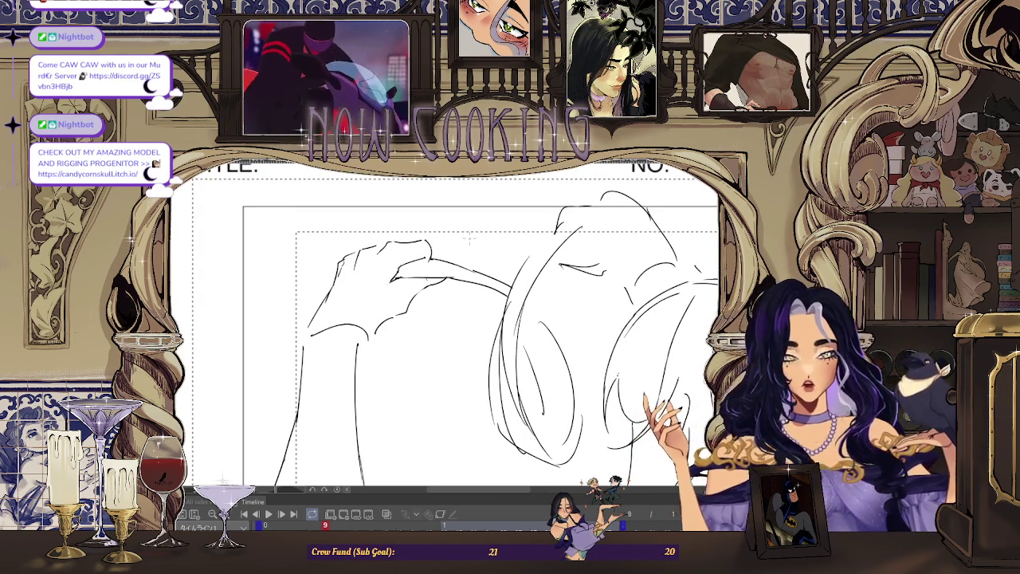
scroll(478, 327, down, 1)
scroll(479, 326, down, 2)
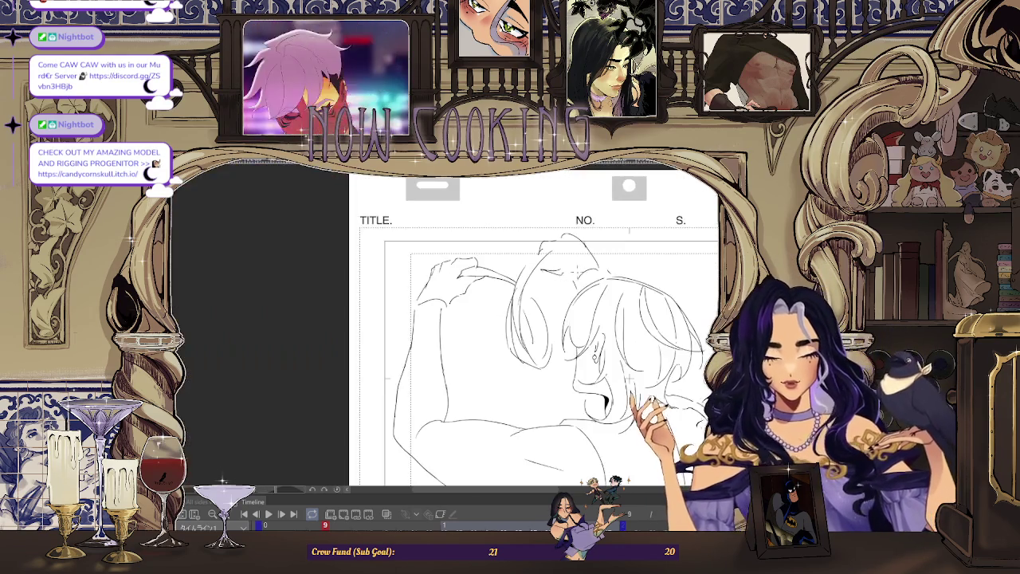
key(h)
key(Right)
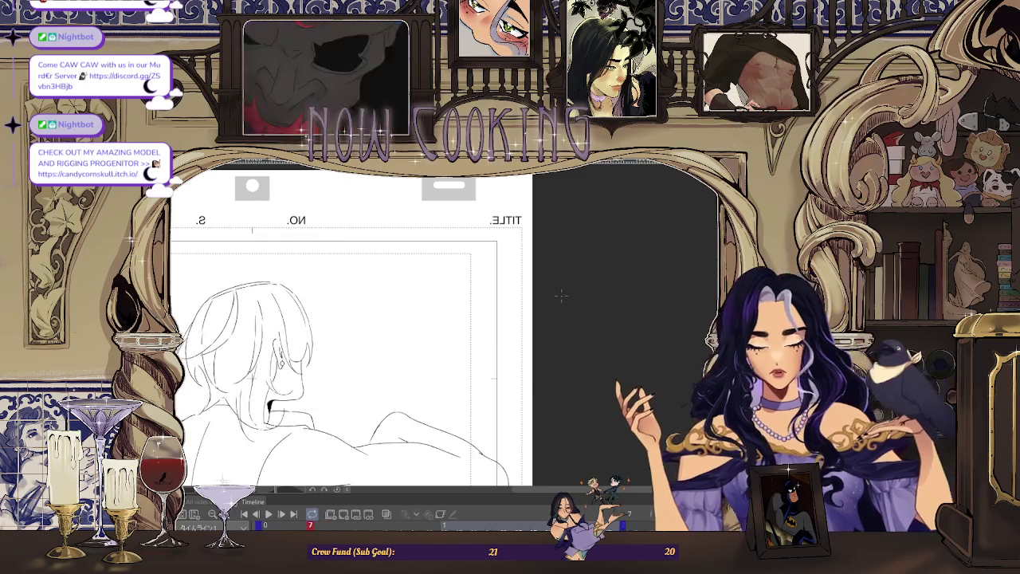
key(Left)
key(Right)
key(Right)
key(Left)
key(Left)
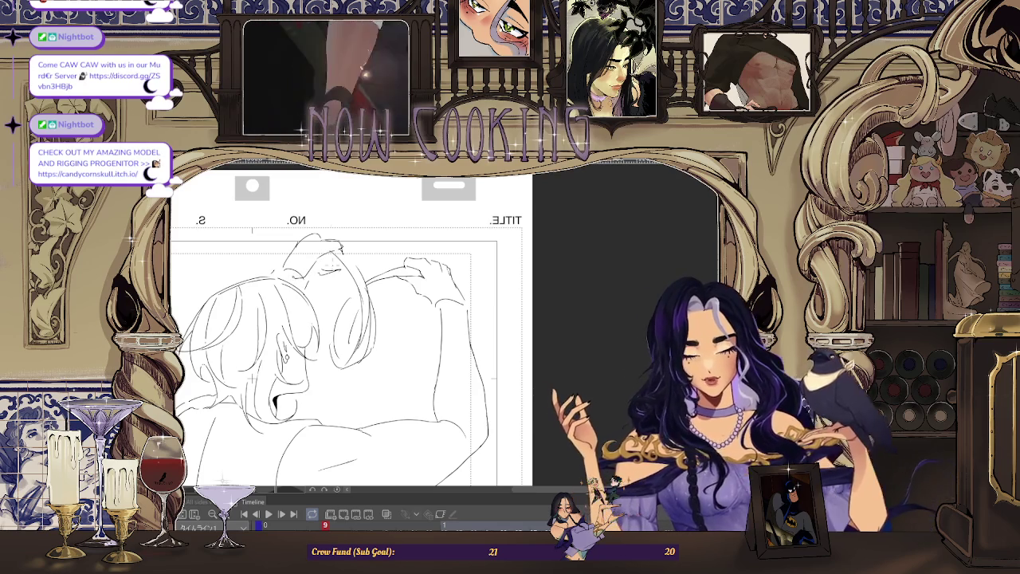
key(Left)
key(Left)
key(Right)
key(Right)
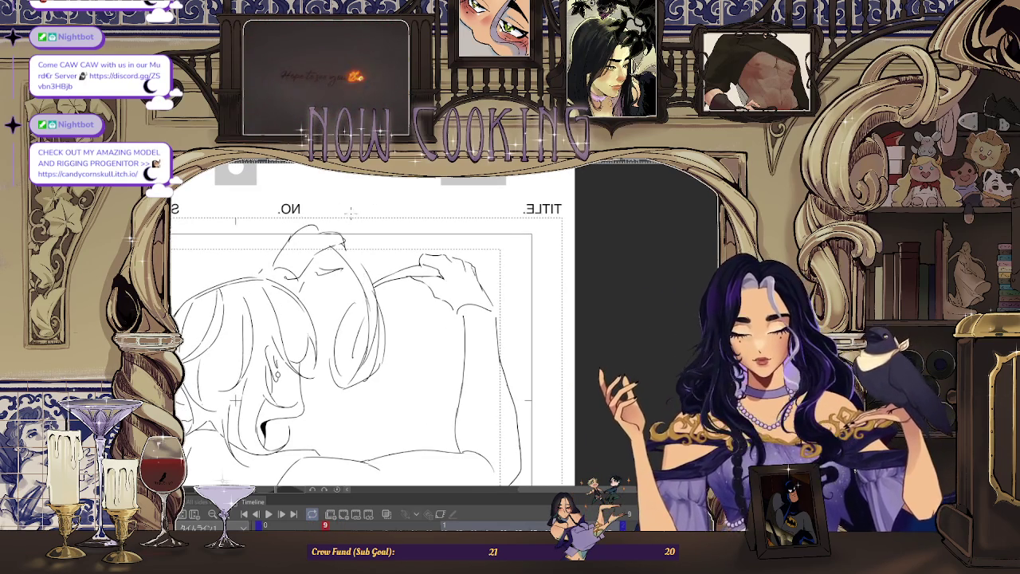
key(Right)
key(Right)
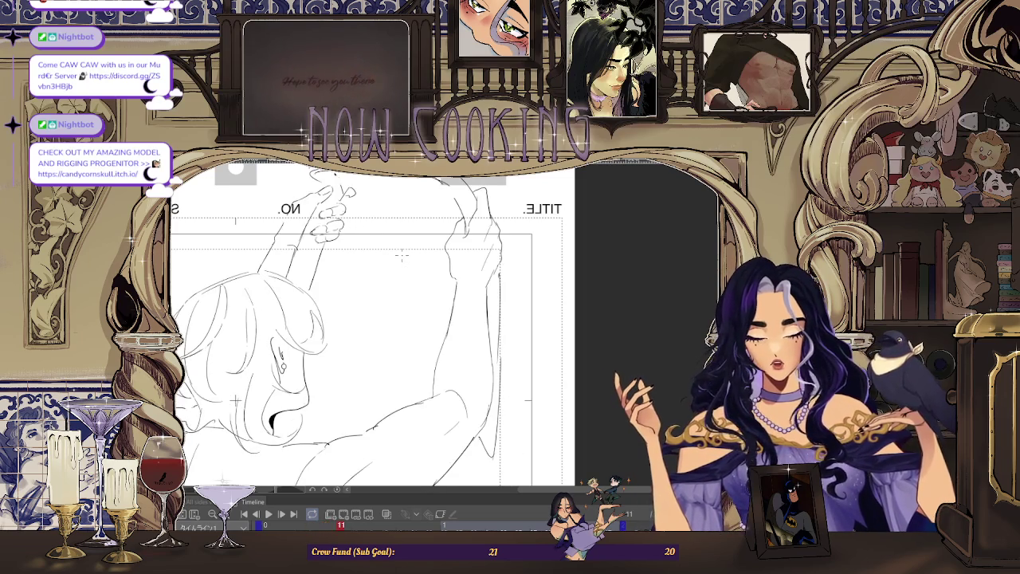
key(Left)
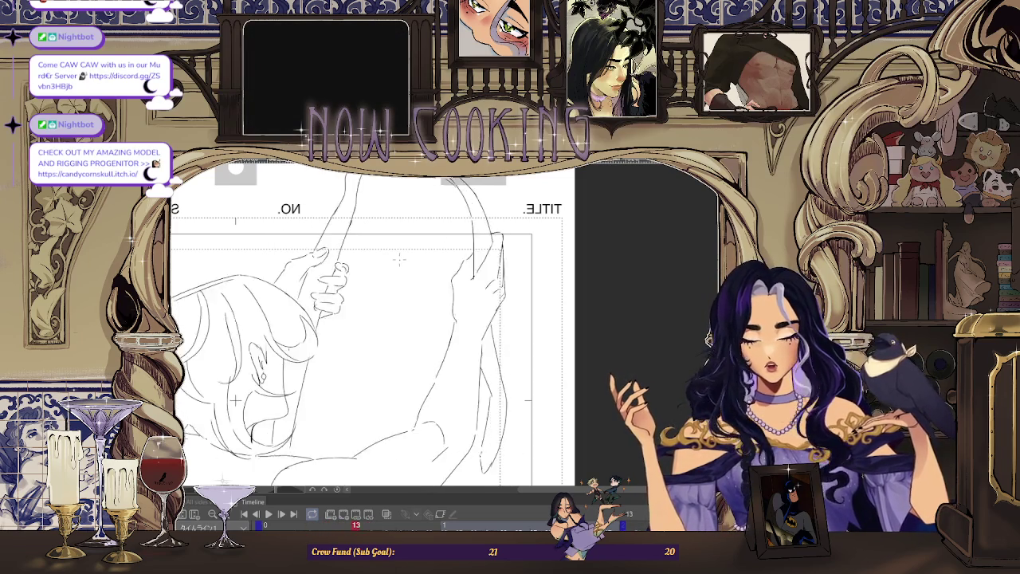
key(Left)
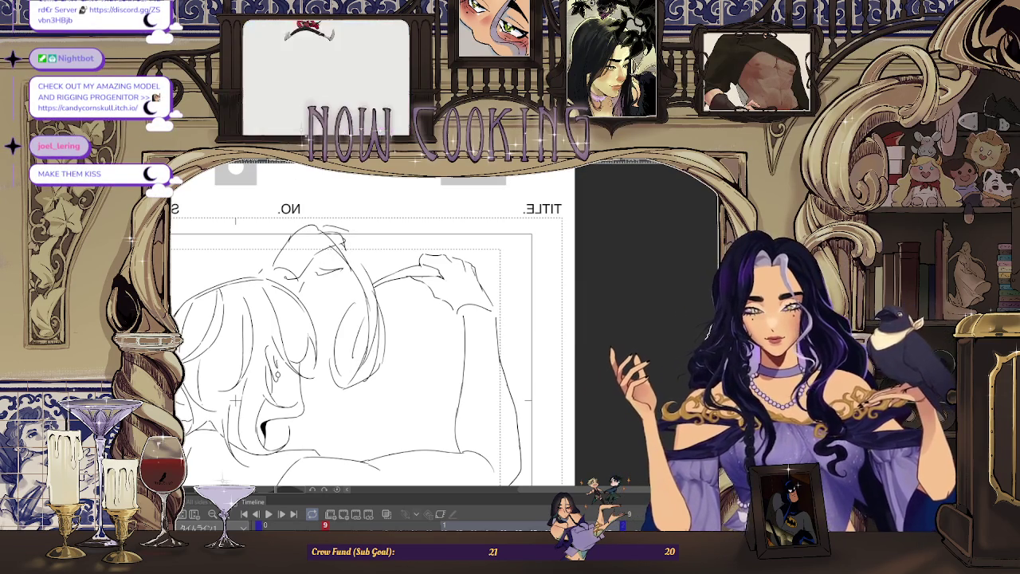
key(h)
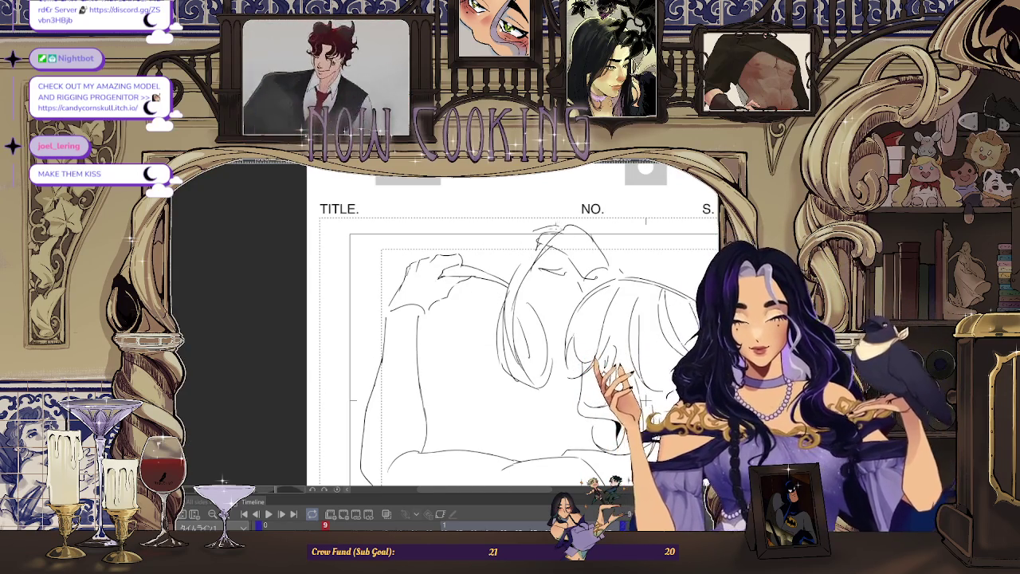
Step: Flip between frames 7, 9 and 11 to compare the embrace poses
scroll(465, 238, up, 2)
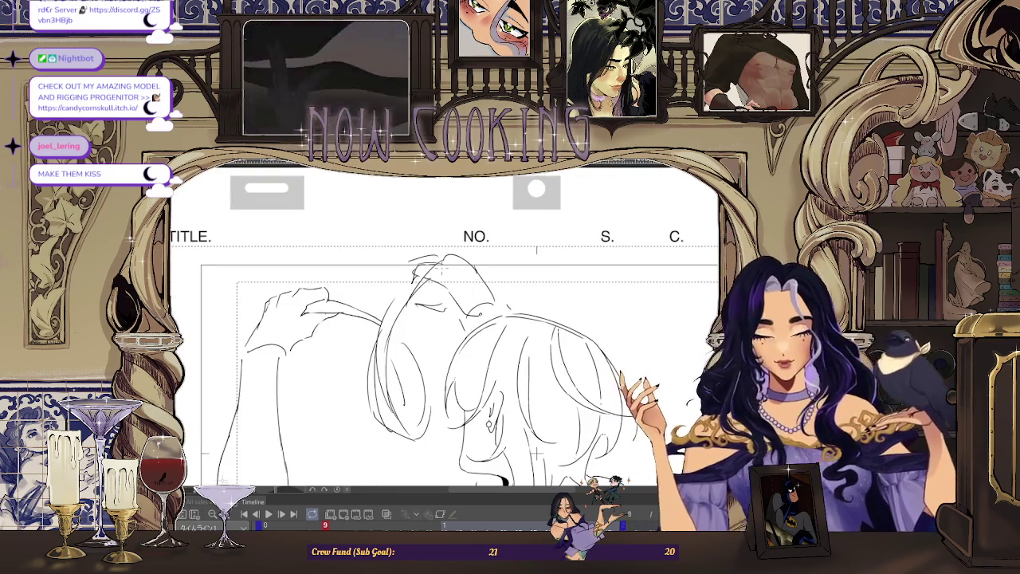
key(Left)
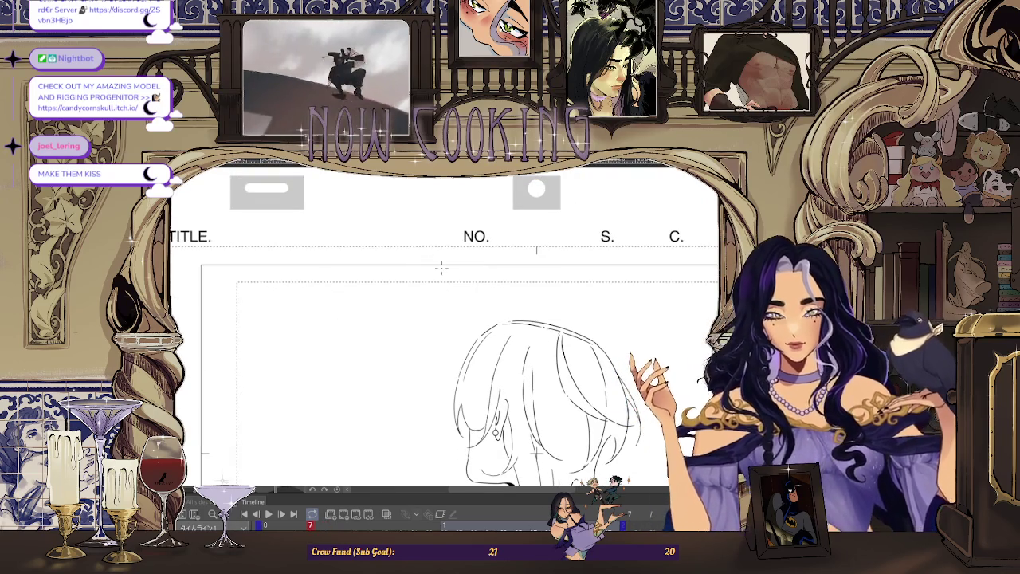
key(Right)
key(Right)
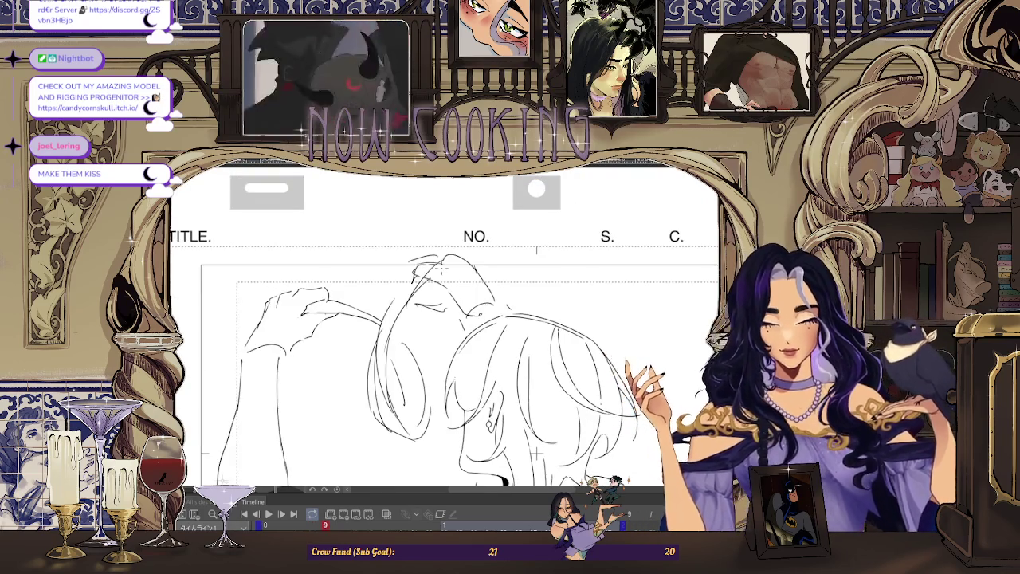
key(Right)
key(Left)
key(Right)
key(Right)
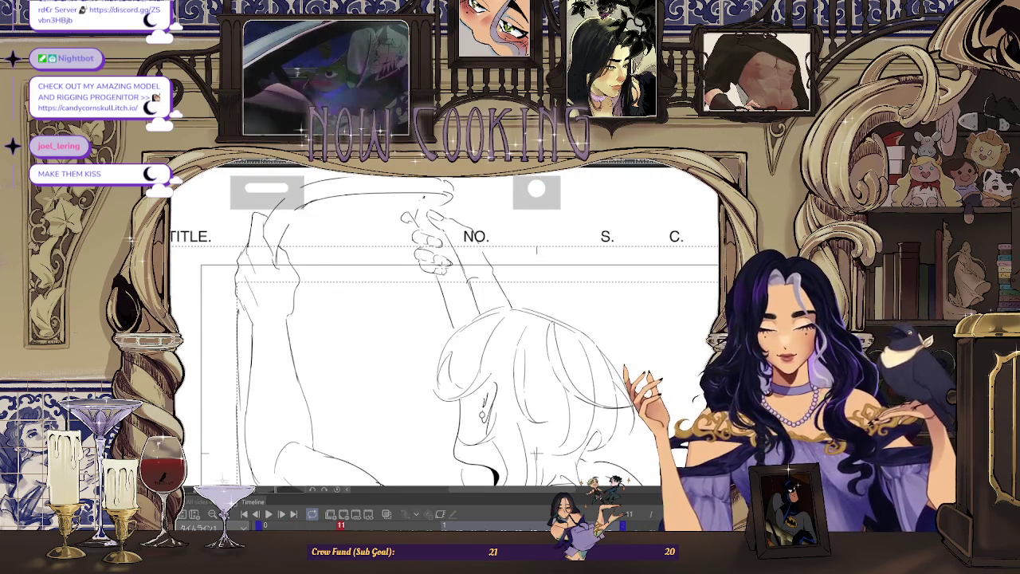
key(Left)
key(Left)
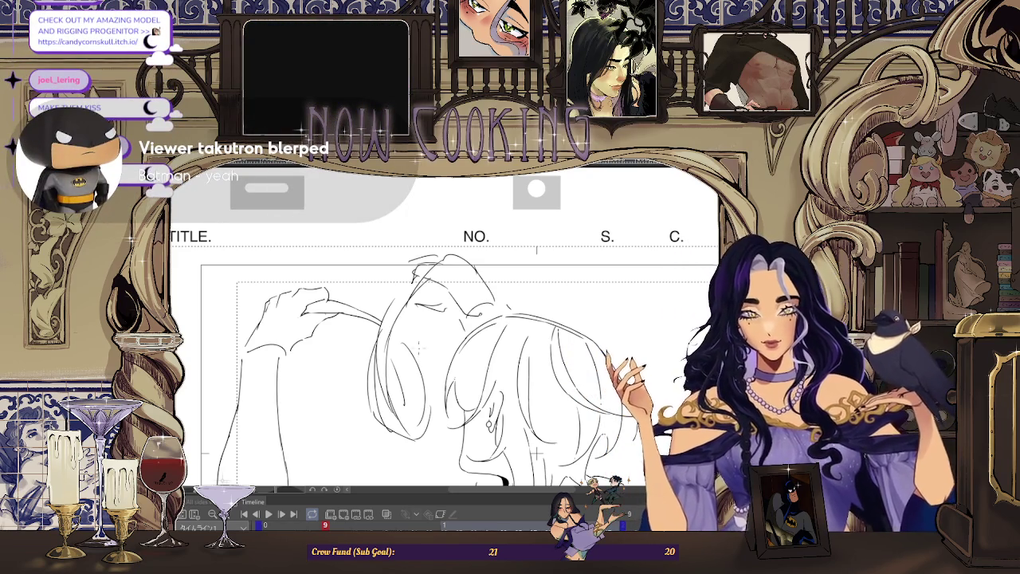
key(Right)
key(Right)
key(Left)
key(Left)
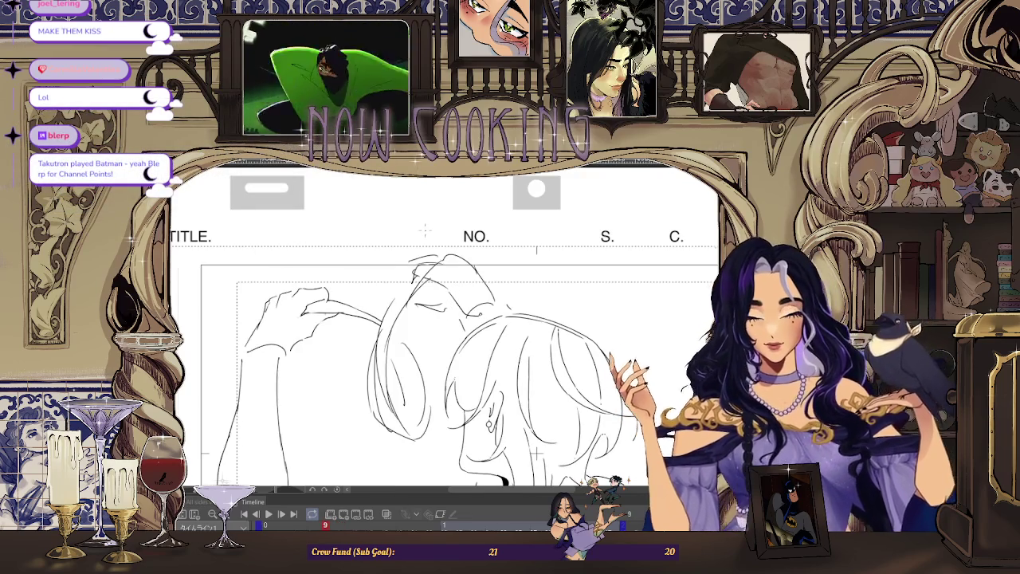
Step: Flip between frames 9 and 11 again and settle back on frame 9
scroll(426, 231, up, 1)
scroll(447, 327, down, 1)
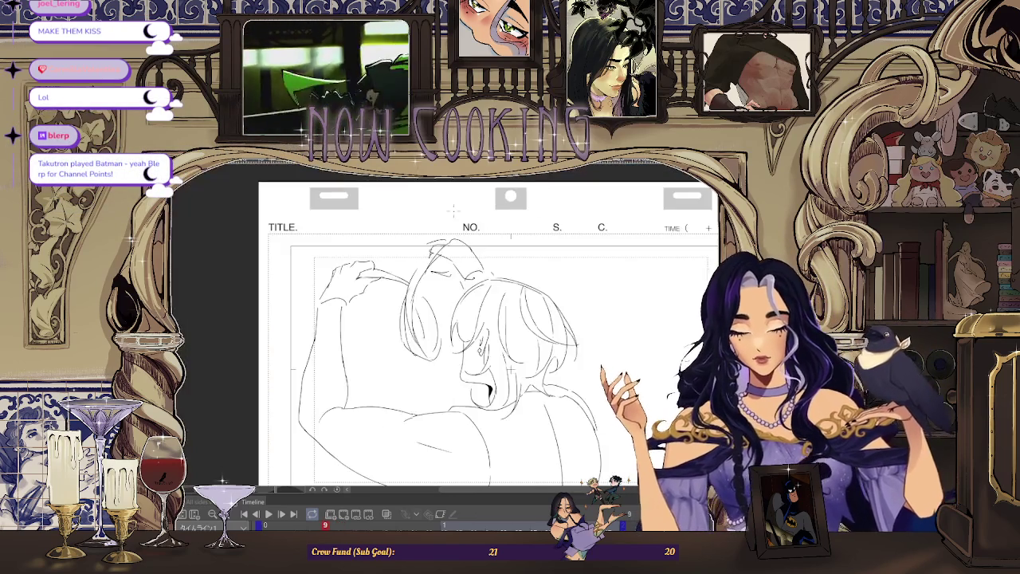
key(Right)
key(Right)
key(Left)
key(Left)
key(Right)
key(Left)
key(Right)
key(Right)
key(Right)
key(Right)
key(Right)
key(Right)
key(Right)
scroll(484, 322, down, 2)
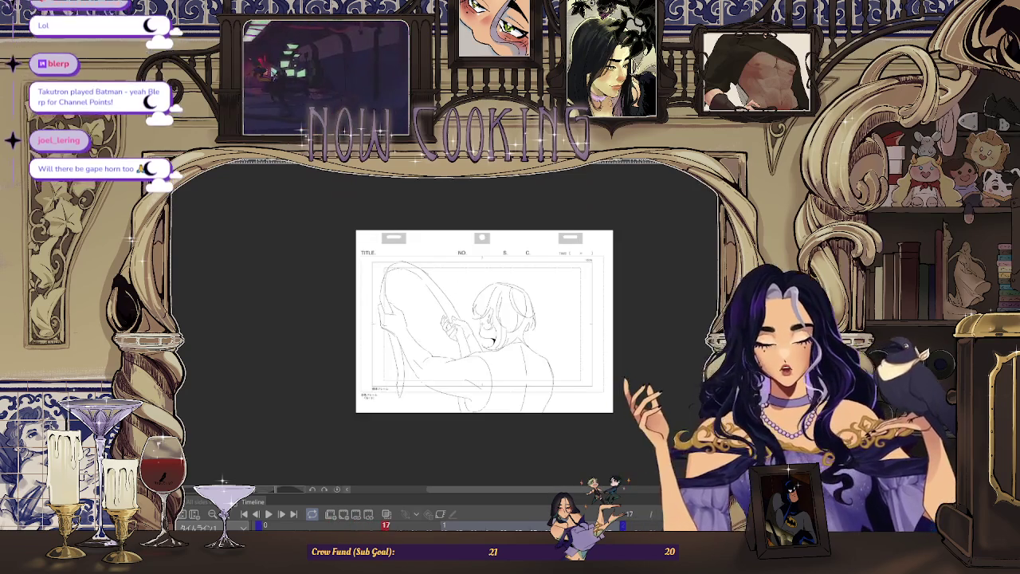
key(Left)
key(Left)
key(Left)
key(Left)
key(Left)
key(Left)
key(Right)
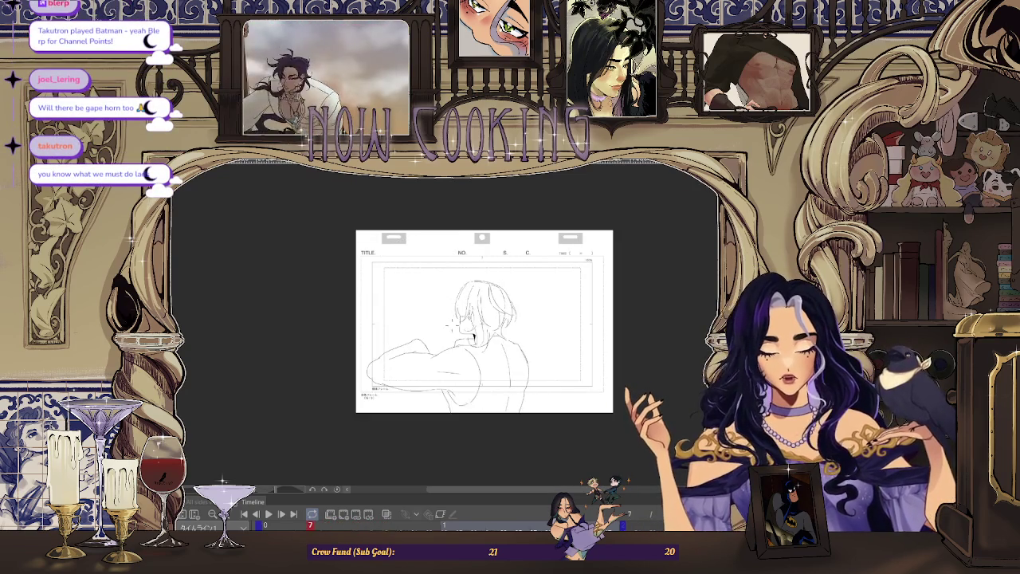
key(Right)
key(Left)
key(Left)
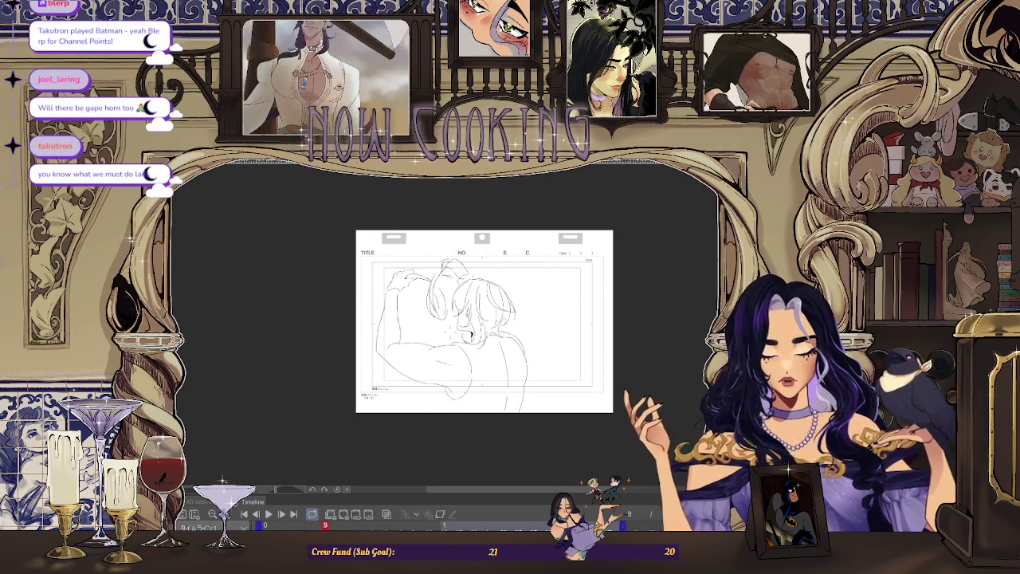
scroll(417, 296, up, 2)
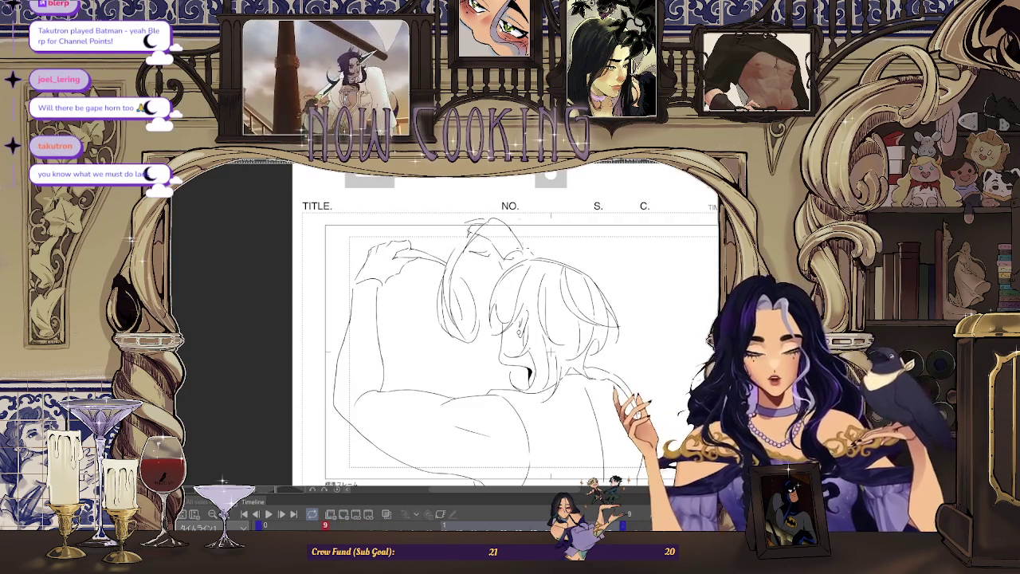
Step: Mirror the canvas, step through the frames, and zoom in on frame 9's sketch
key(h)
key(Right)
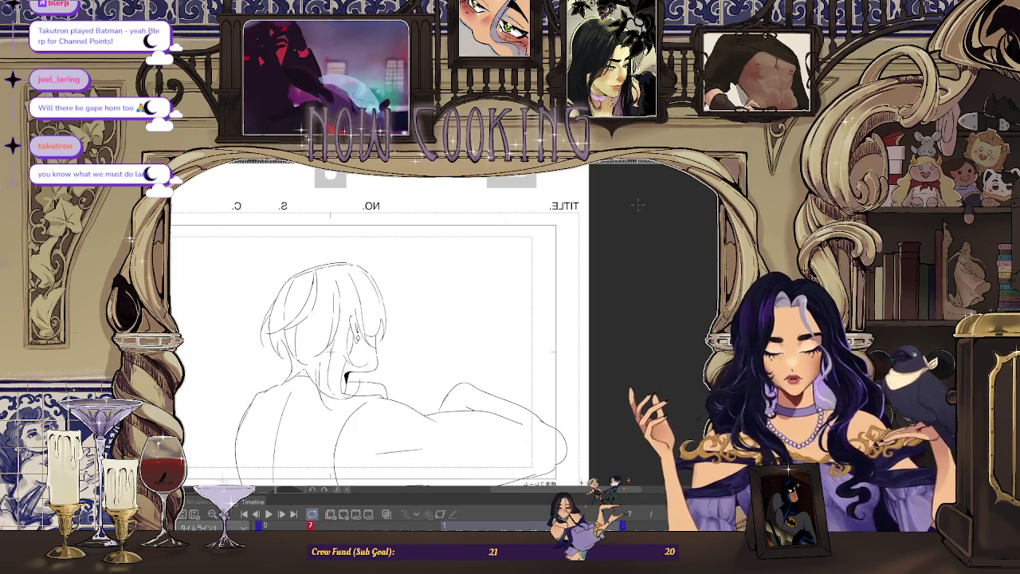
key(Right)
key(Right)
key(Right)
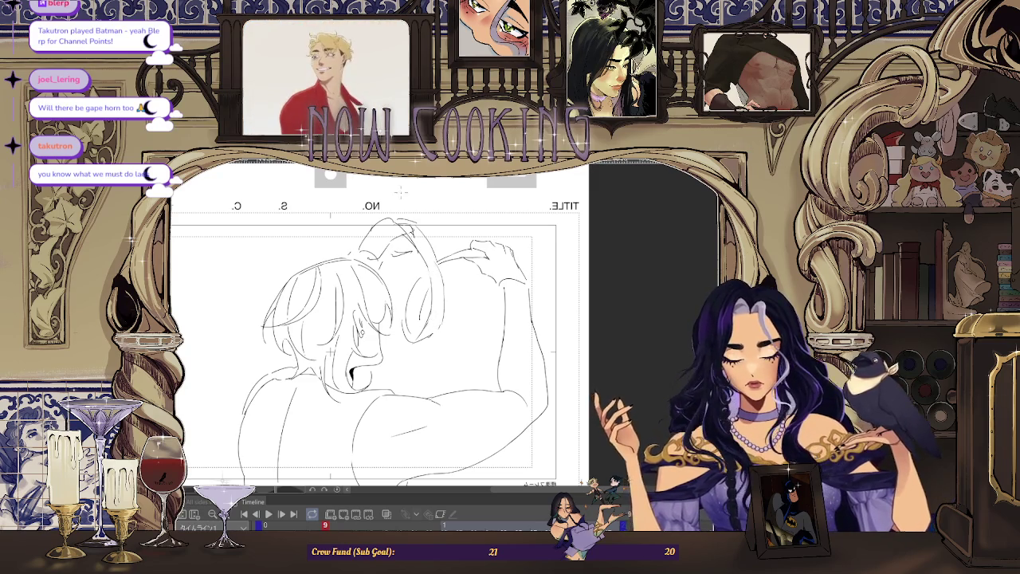
key(ctrl+plus)
key(ctrl+minus)
key(ctrl+minus)
key(Left)
key(Left)
key(Right)
key(Right)
key(ctrl+plus)
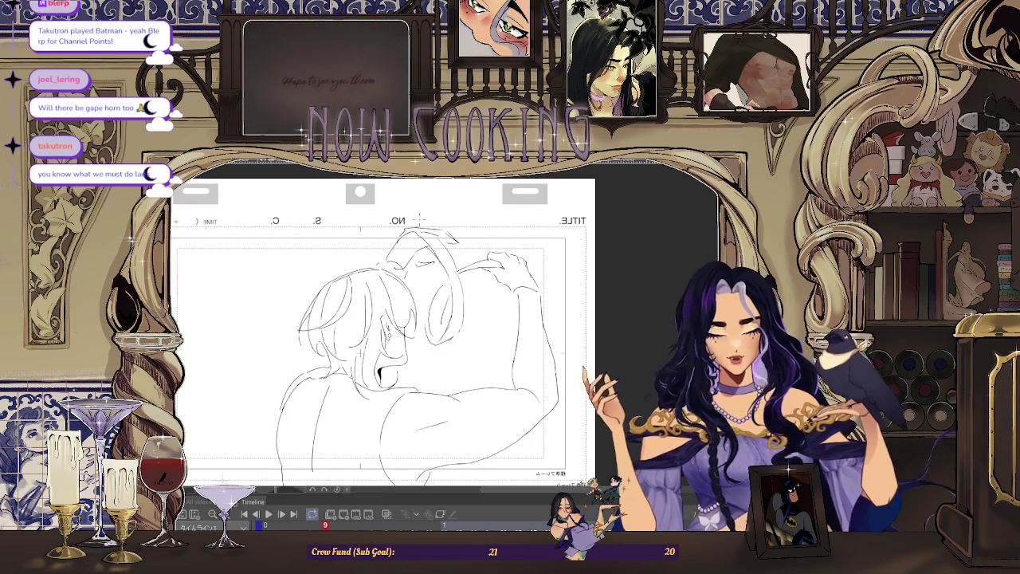
Step: Extend a short line leftward atop the raised-arm sketch, compare with frame 11, and tilt the canvas
drag(415, 232, 404, 233)
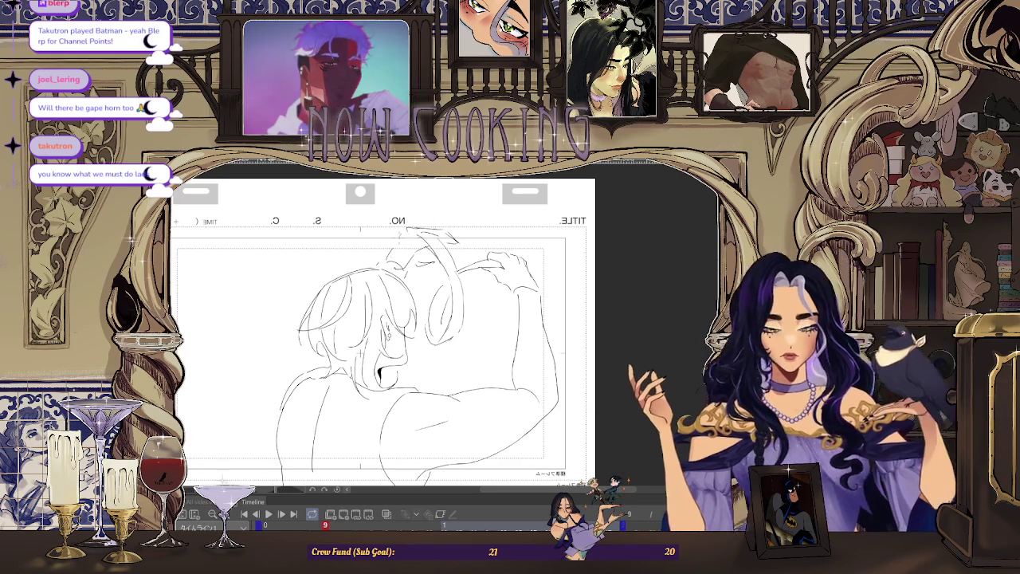
scroll(328, 409, up, 2)
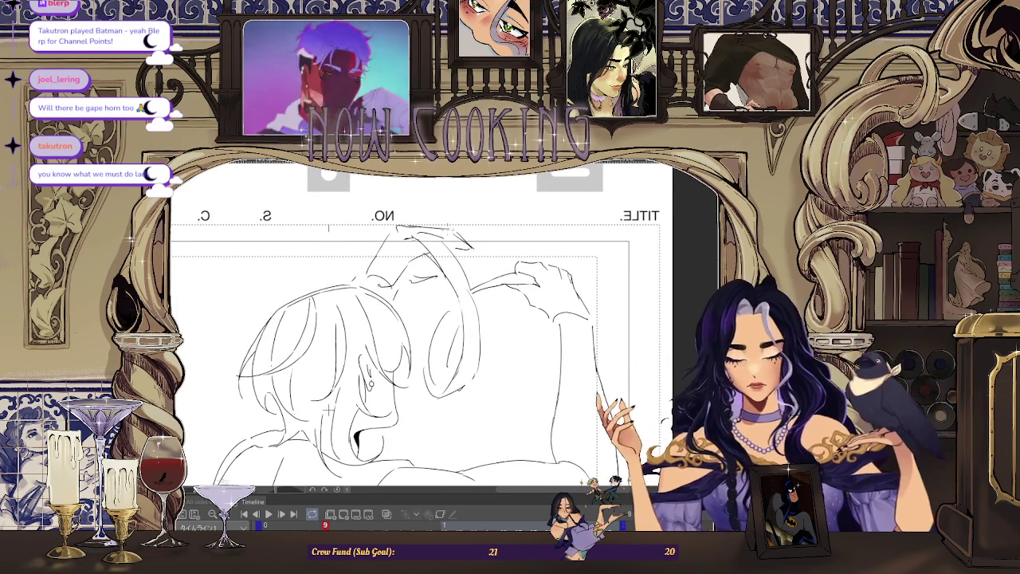
key(Right)
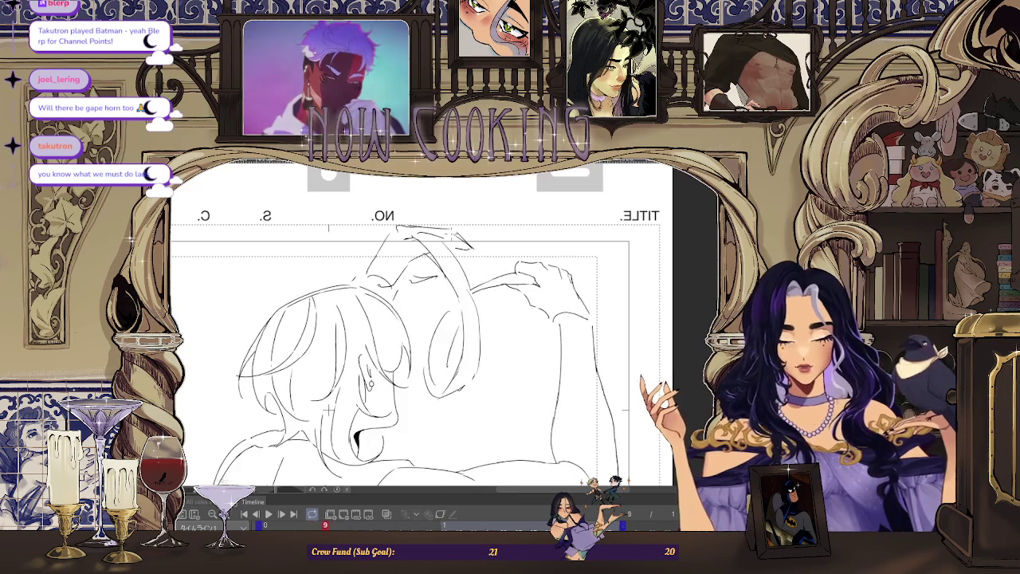
key(Right)
key(Left)
key(Left)
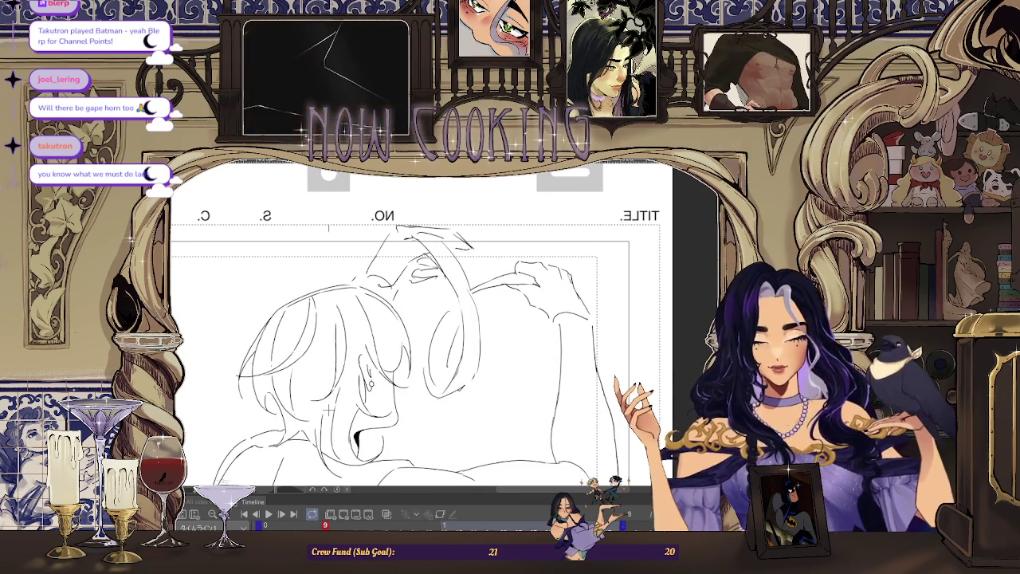
drag(331, 407, 319, 446)
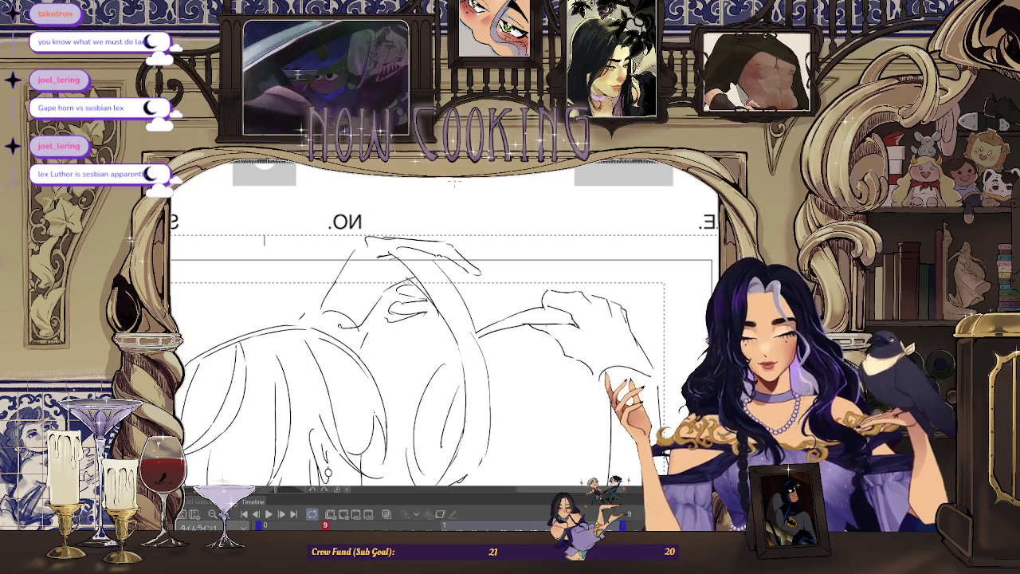
scroll(364, 248, up, 2)
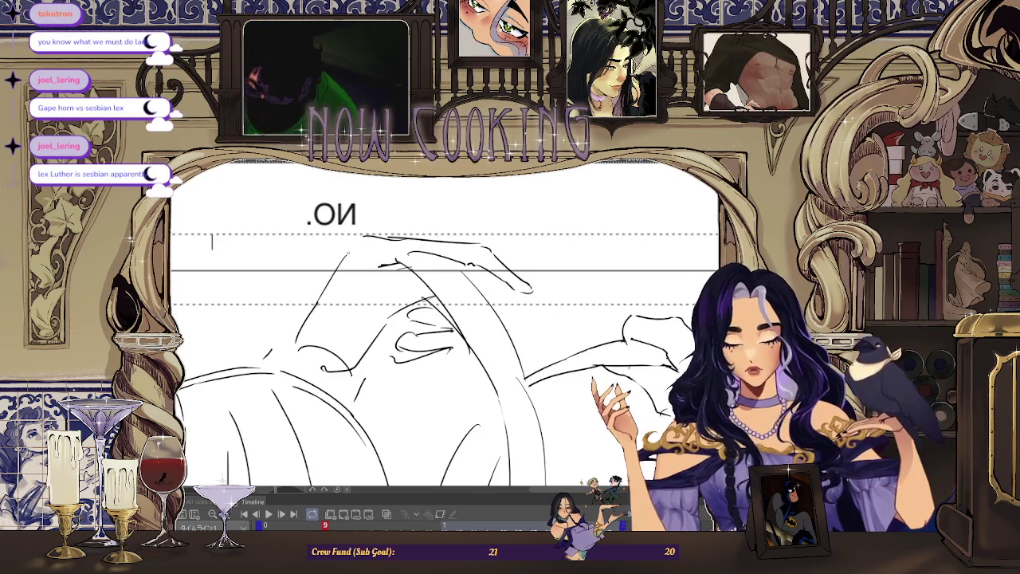
scroll(422, 215, down, 1)
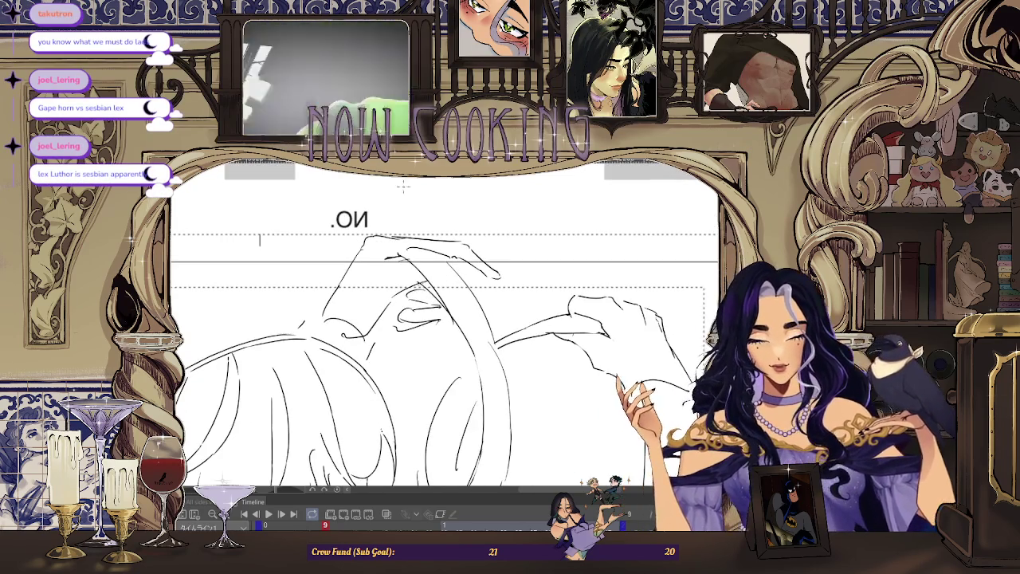
scroll(446, 202, down, 3)
scroll(393, 307, up, 2)
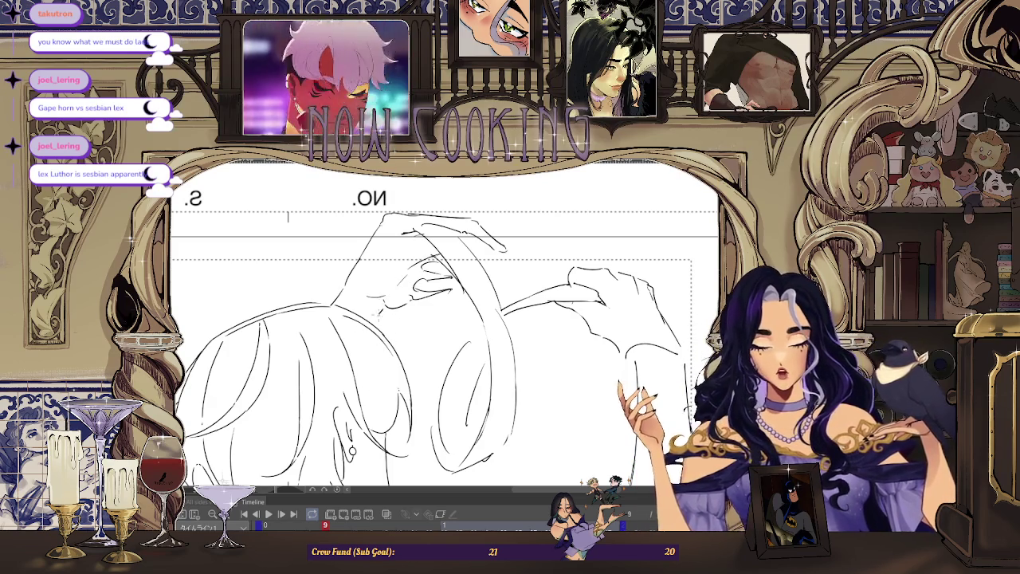
scroll(478, 226, down, 2)
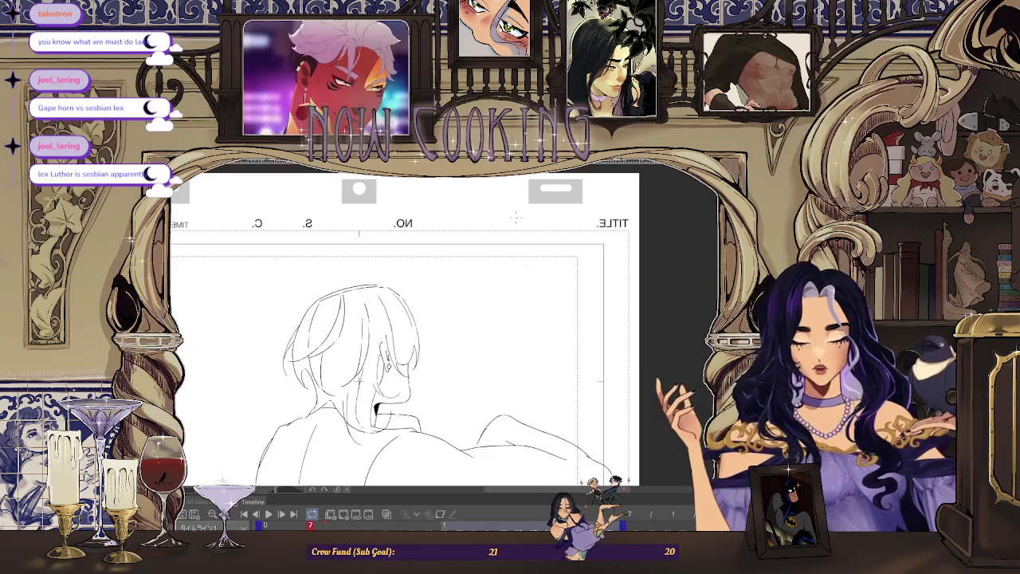
key(space)
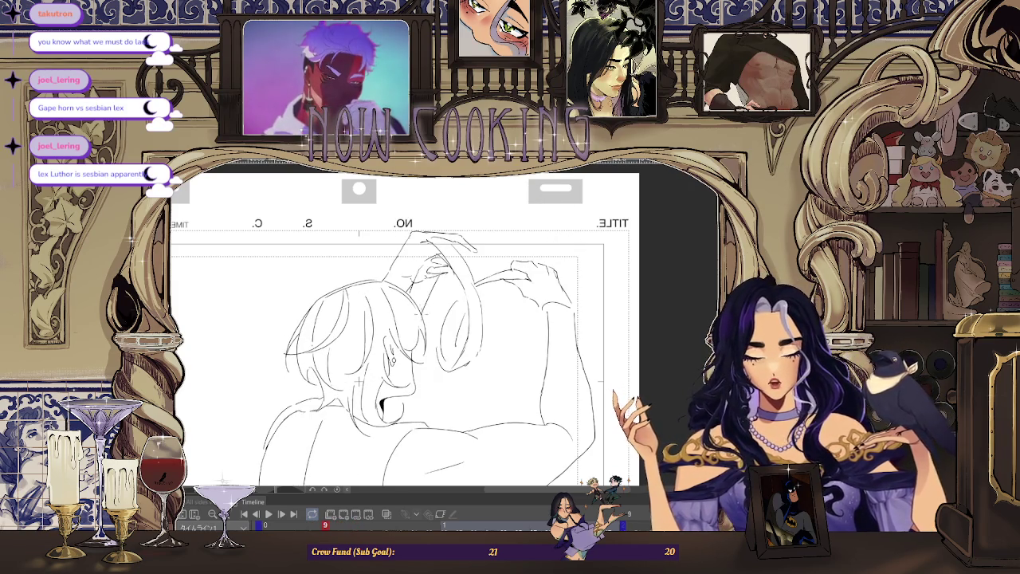
Step: Zoom in and draw an oval curve on the figure's head
scroll(423, 287, up, 1)
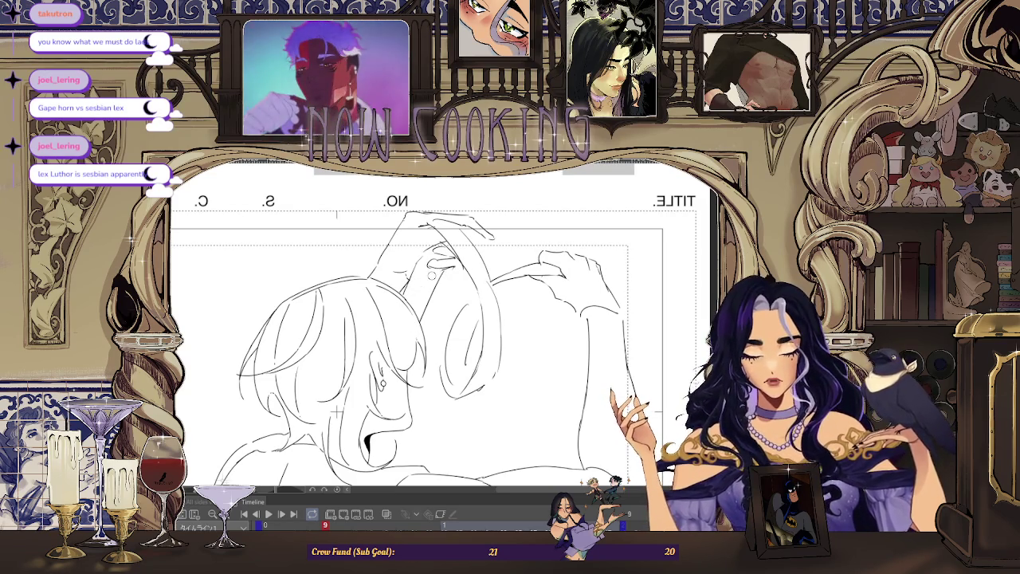
scroll(674, 450, down, 2)
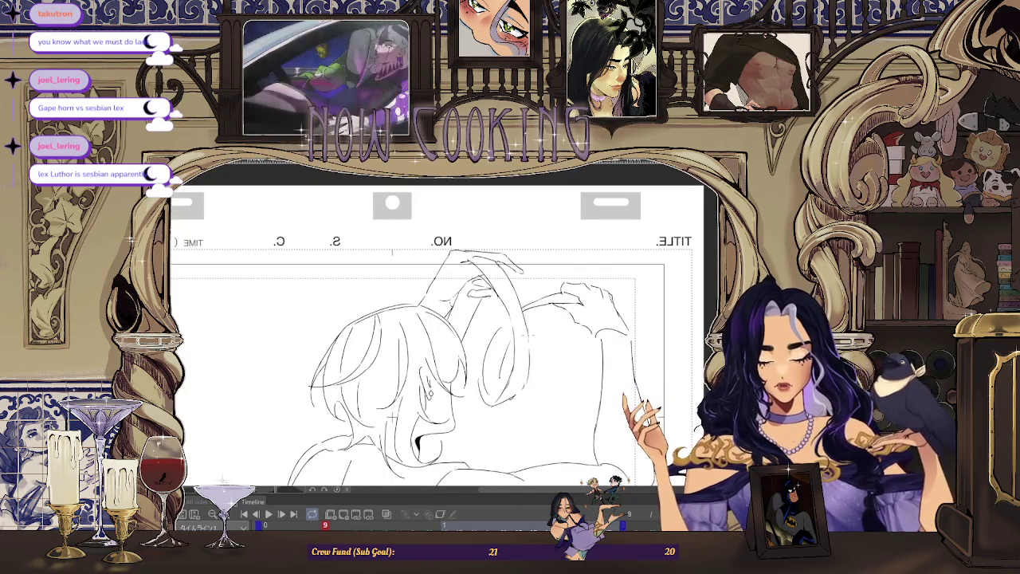
scroll(529, 365, up, 2)
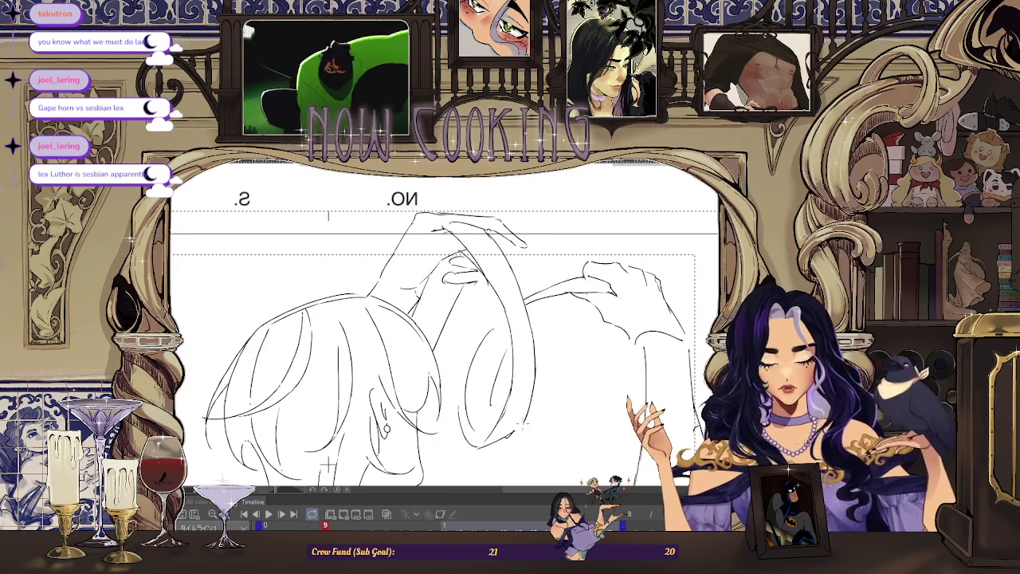
scroll(522, 412, down, 2)
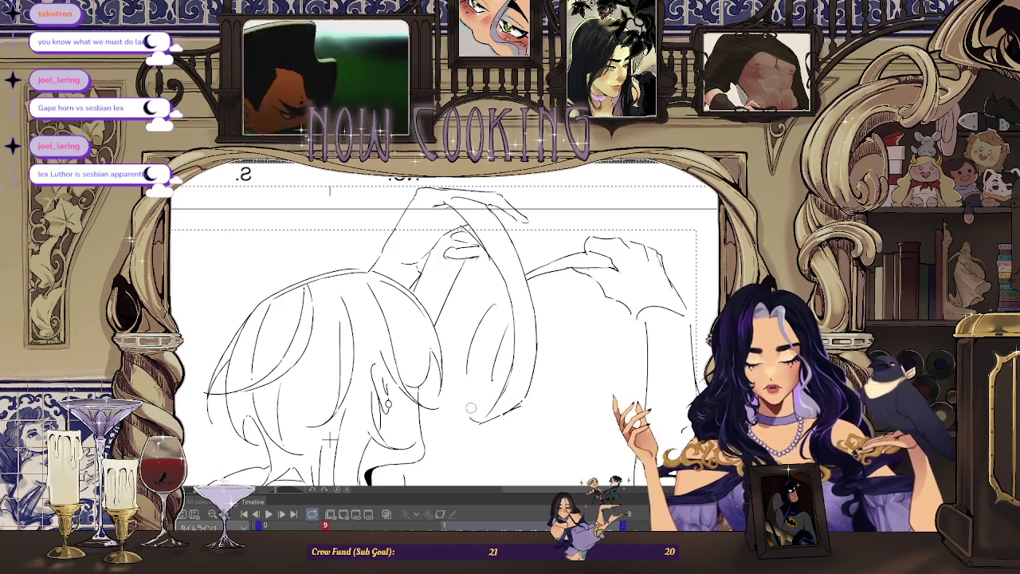
drag(469, 412, 499, 288)
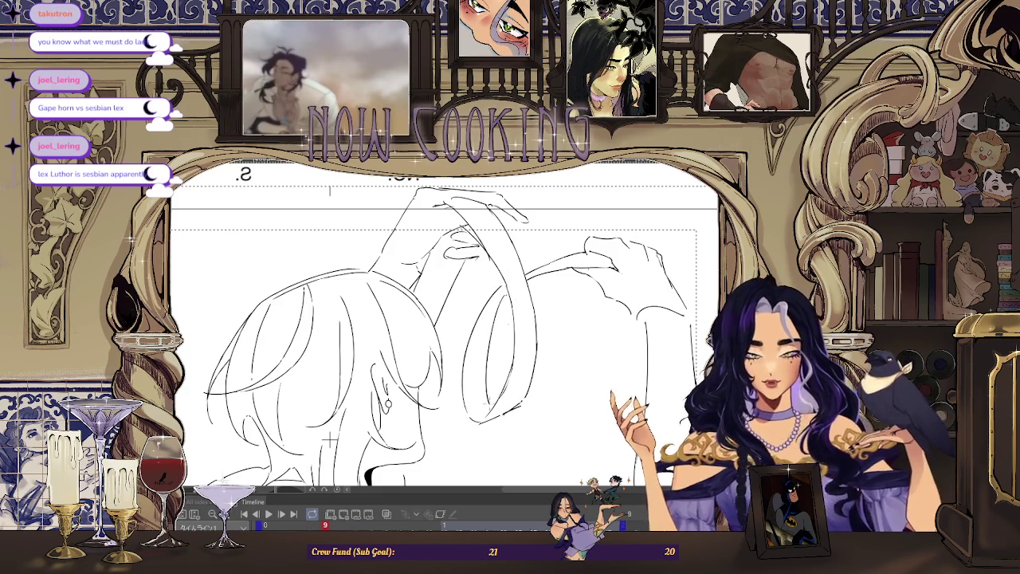
Step: Unmirror the view and redraw the fingers of the raised hand
scroll(329, 436, down, 1)
scroll(287, 418, up, 2)
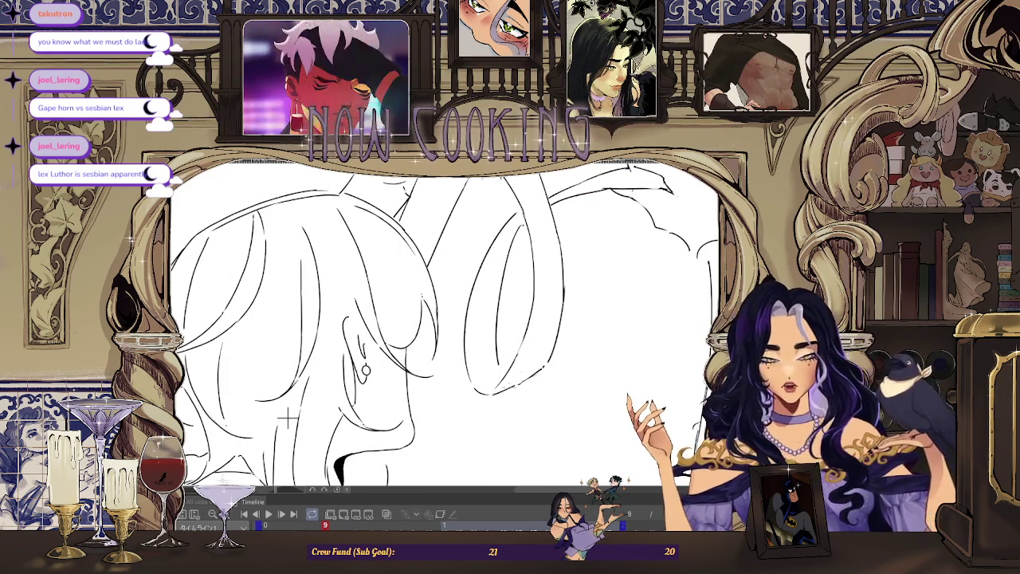
scroll(289, 416, down, 3)
scroll(510, 284, up, 3)
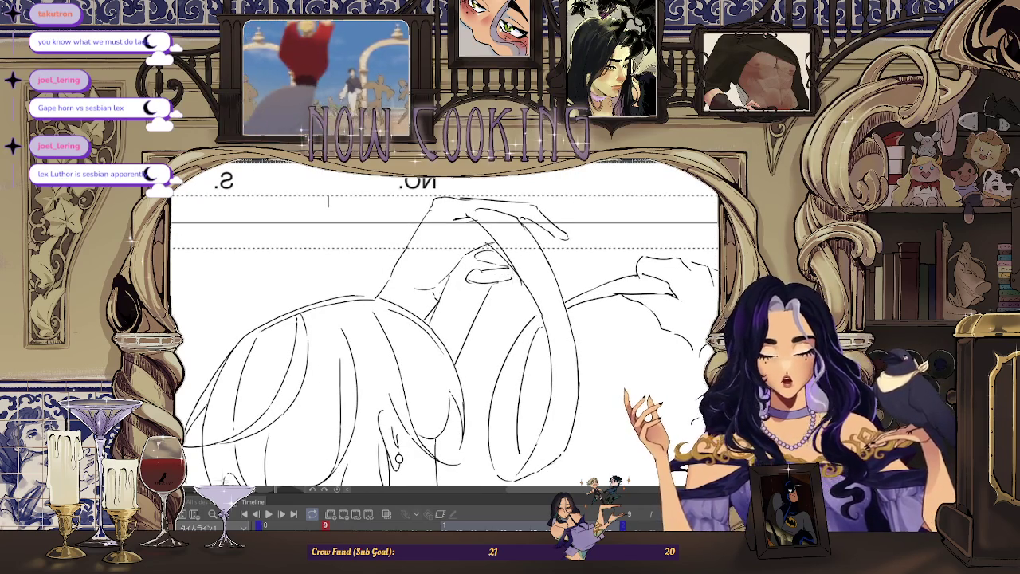
scroll(399, 245, down, 2)
scroll(399, 244, down, 2)
key(h)
scroll(399, 244, up, 3)
scroll(403, 245, up, 1)
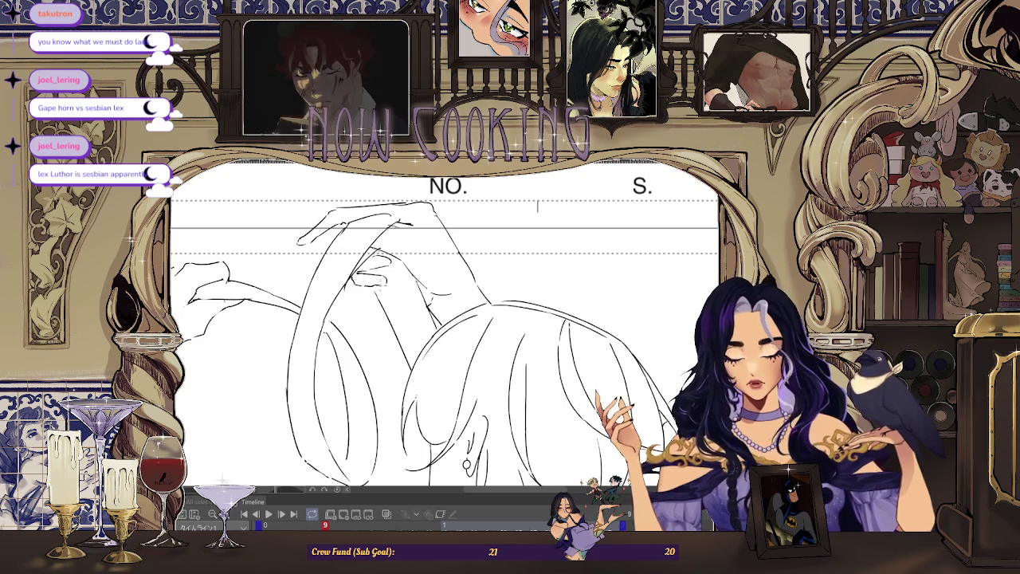
scroll(381, 263, up, 2)
scroll(381, 263, down, 1)
scroll(381, 263, up, 1)
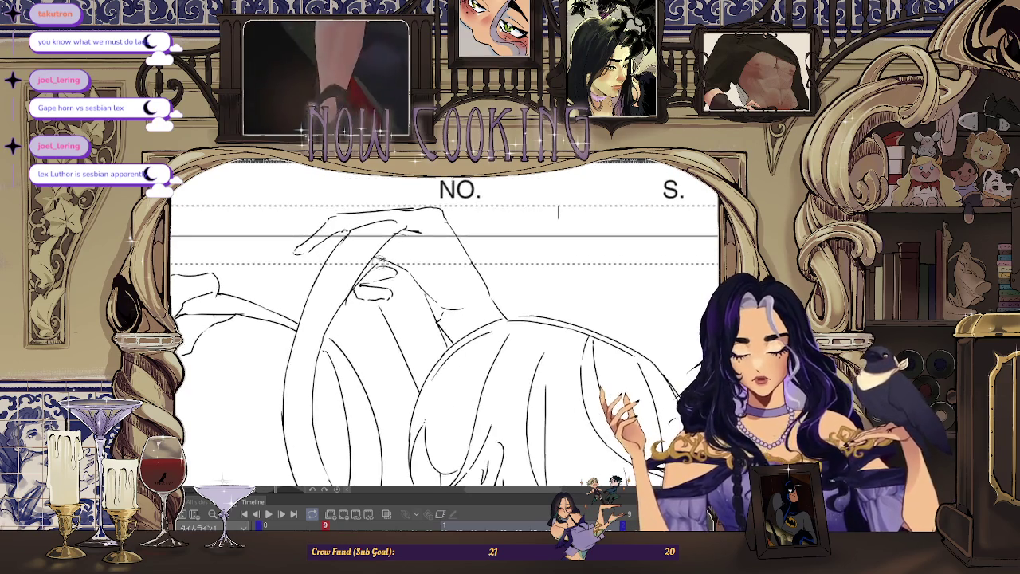
drag(375, 263, 391, 295)
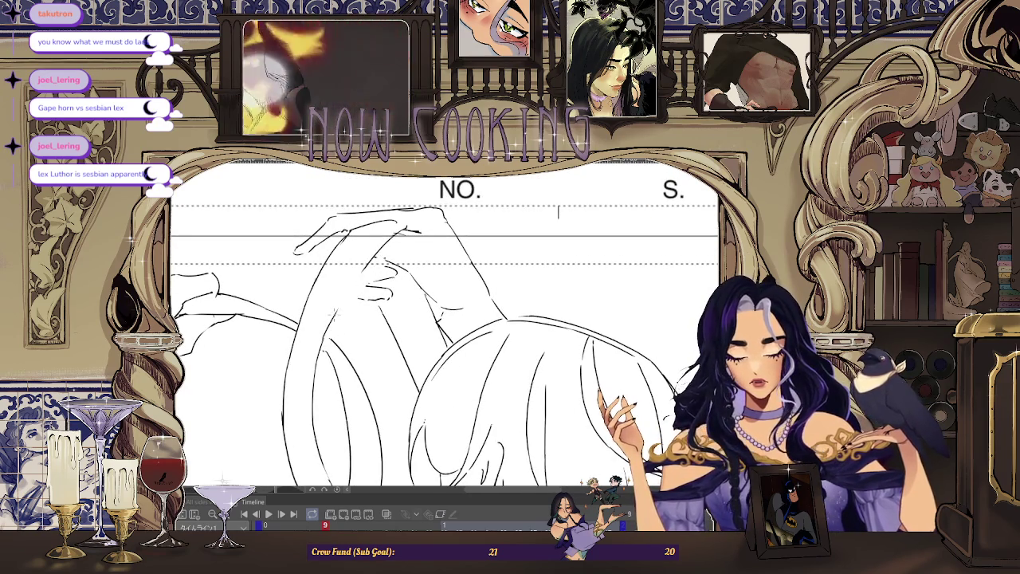
Step: Tilt the canvas for inking, set it back upright, zoom out, and advance to frame 17
scroll(558, 211, up, 2)
mouse_move(558, 211)
mouse_down()
mouse_move(446, 334)
mouse_move(479, 303)
mouse_move(510, 319)
mouse_up()
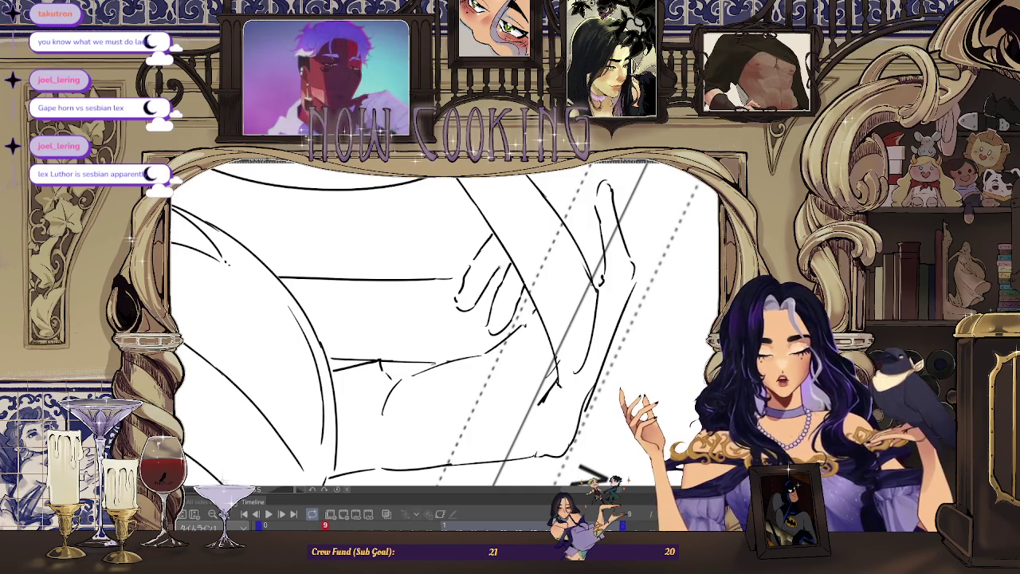
mouse_move(447, 319)
mouse_down()
mouse_move(478, 303)
mouse_move(446, 335)
mouse_up()
scroll(512, 290, down, 2)
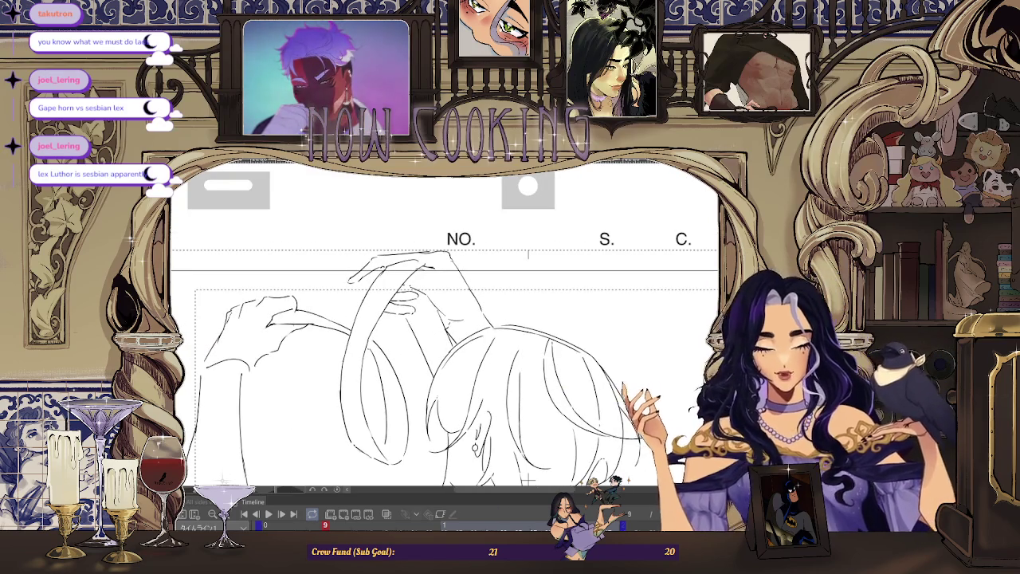
scroll(444, 327, down, 2)
key(Right)
key(Right)
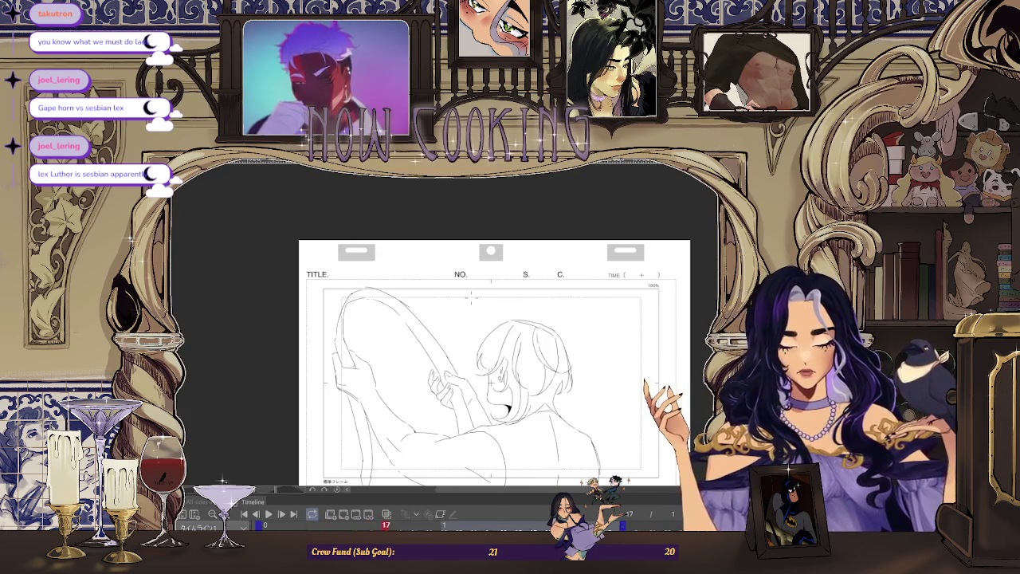
Step: Step back to frame 6 and zoom in so the drawing fills the view
key(Left)
key(Left)
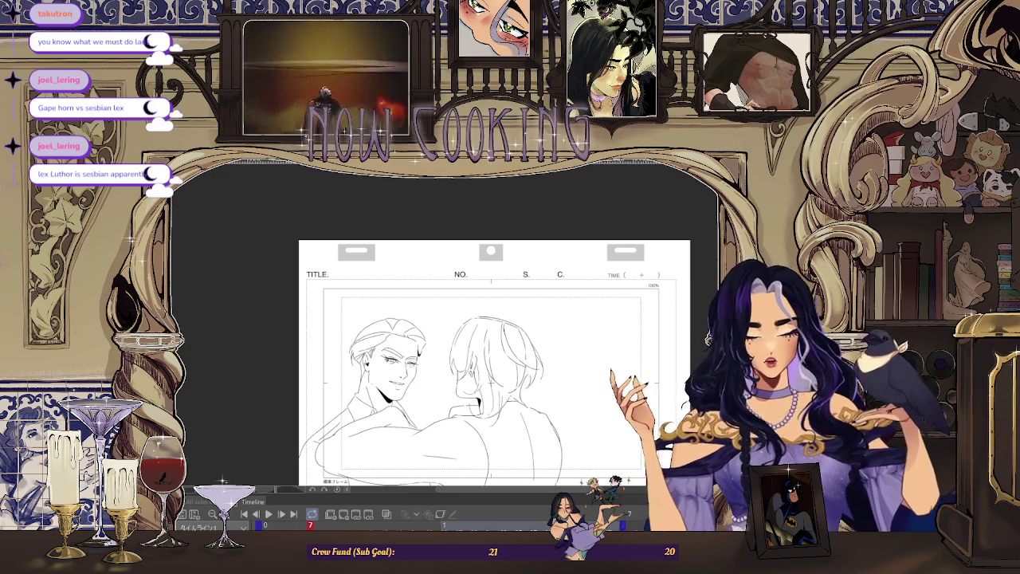
key(ctrl+plus)
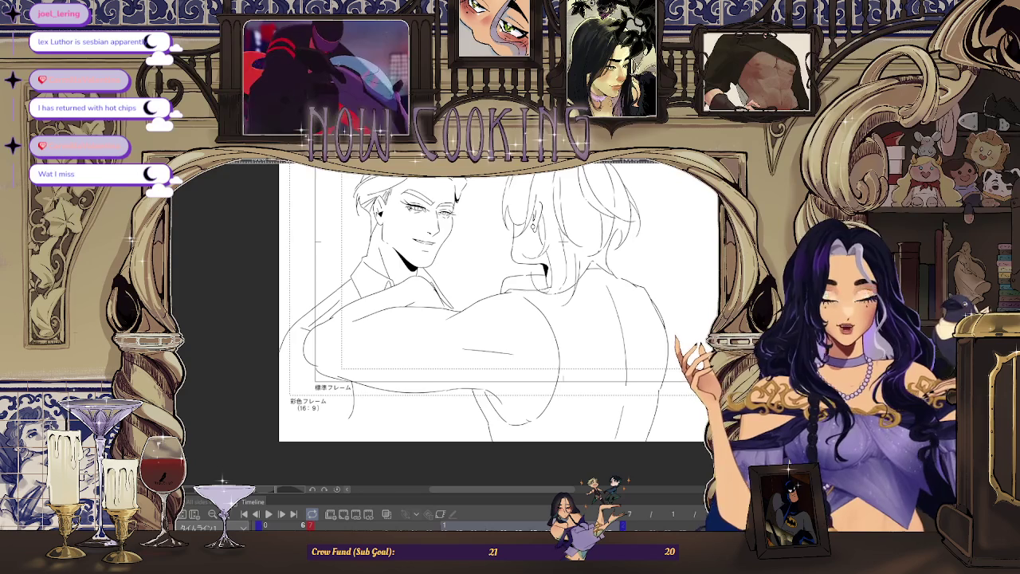
Step: Preview the animation, tilt the canvas and sketch short ink strokes on the chest
key(space)
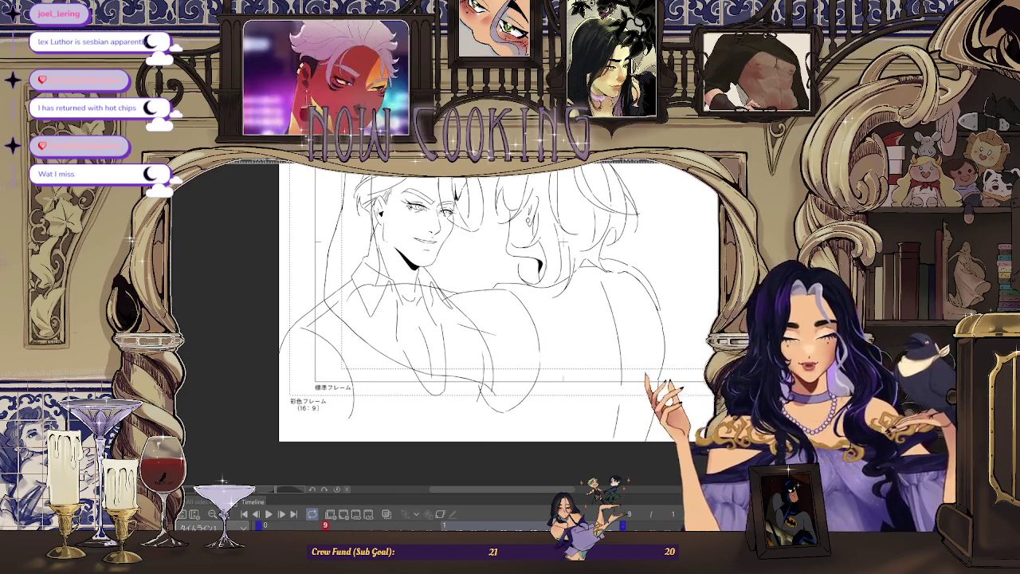
mouse_move(500, 306)
mouse_down()
mouse_move(446, 263)
mouse_move(407, 339)
mouse_up()
drag(419, 298, 400, 353)
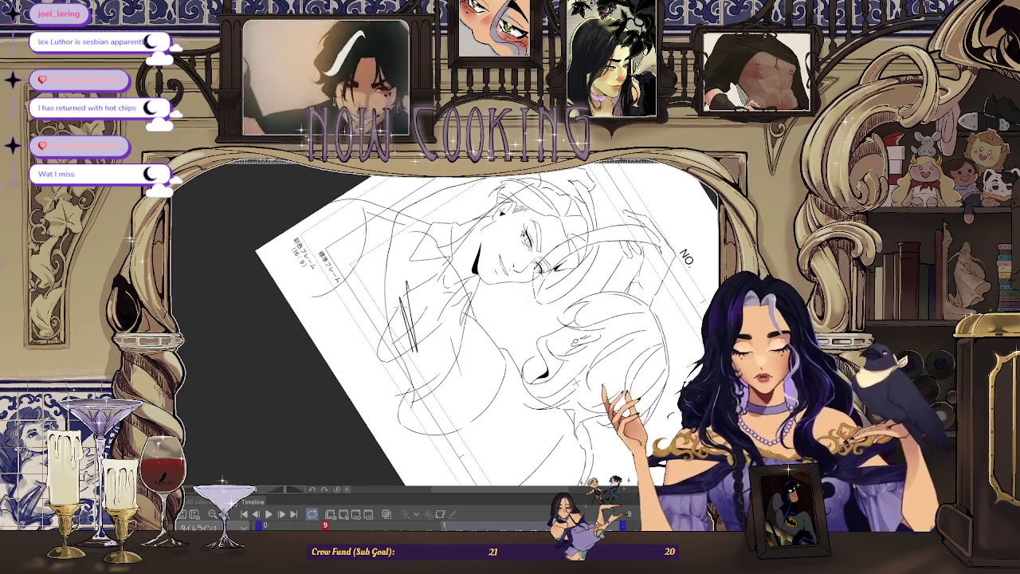
scroll(393, 350, up, 3)
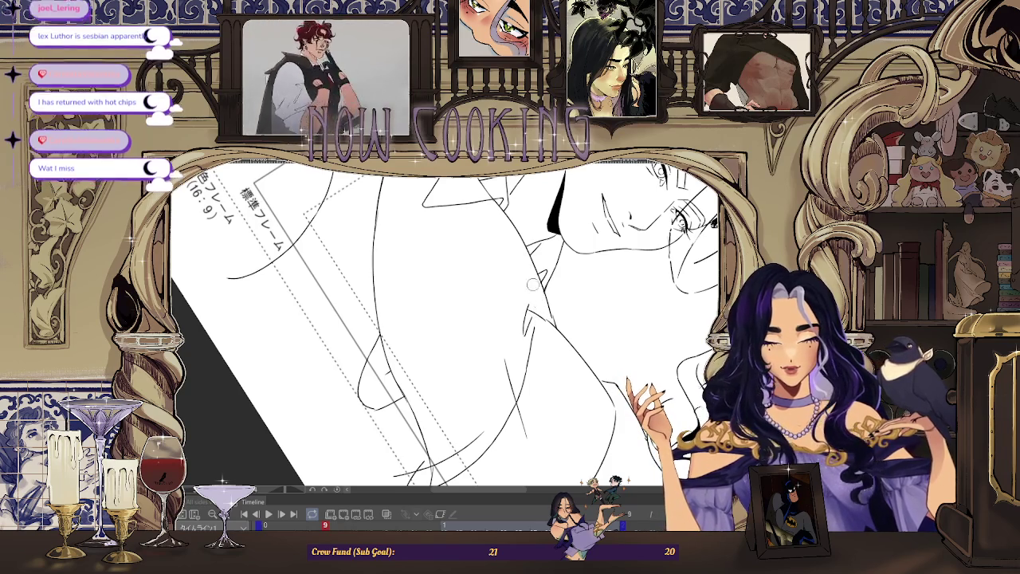
Step: Add another chest stroke, level the canvas view, and compare against the previous frame
drag(539, 311, 514, 324)
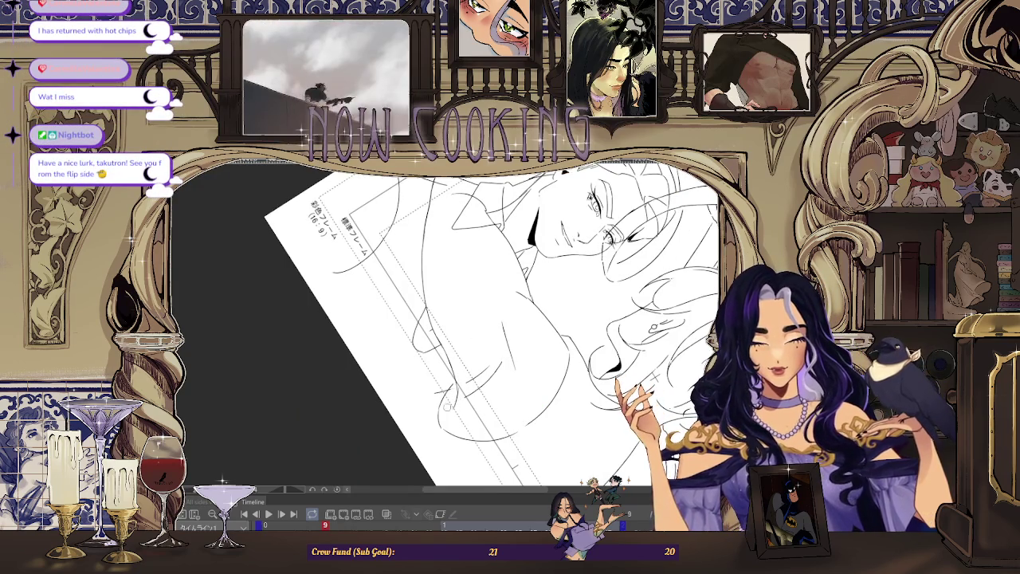
drag(449, 403, 641, 293)
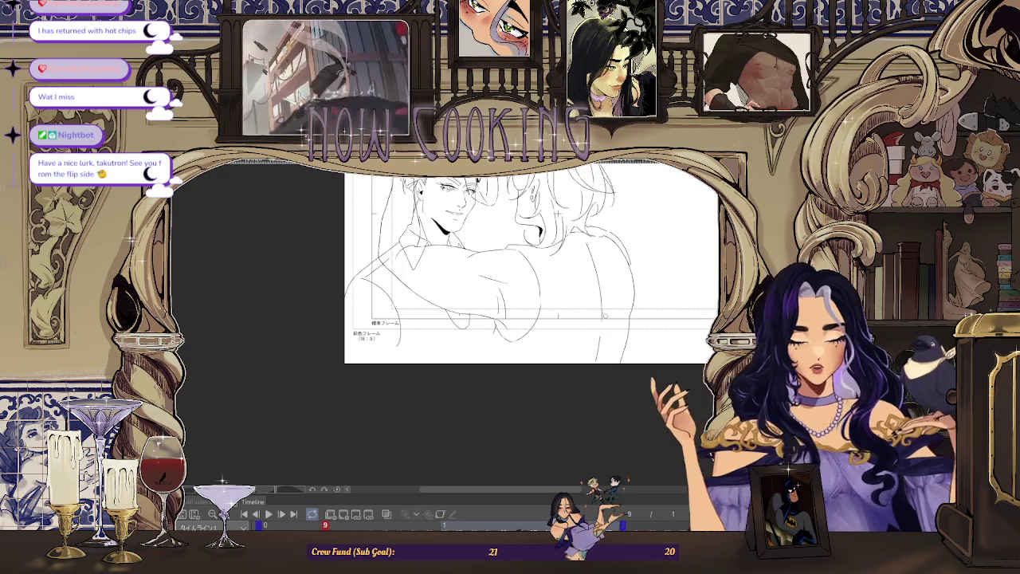
key(Left)
key(Left)
key(Left)
key(Left)
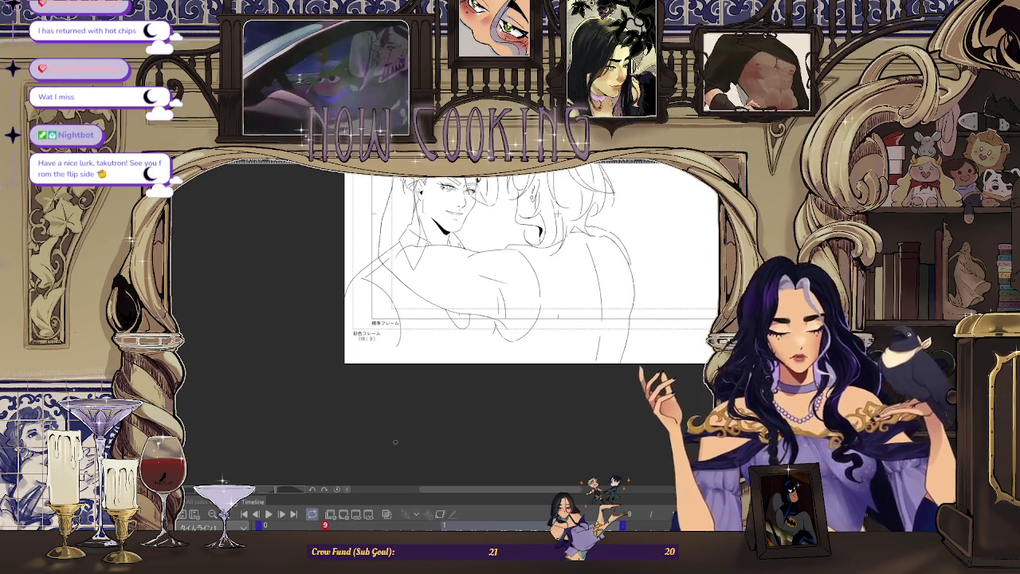
key(ctrl+plus)
key(ctrl+plus)
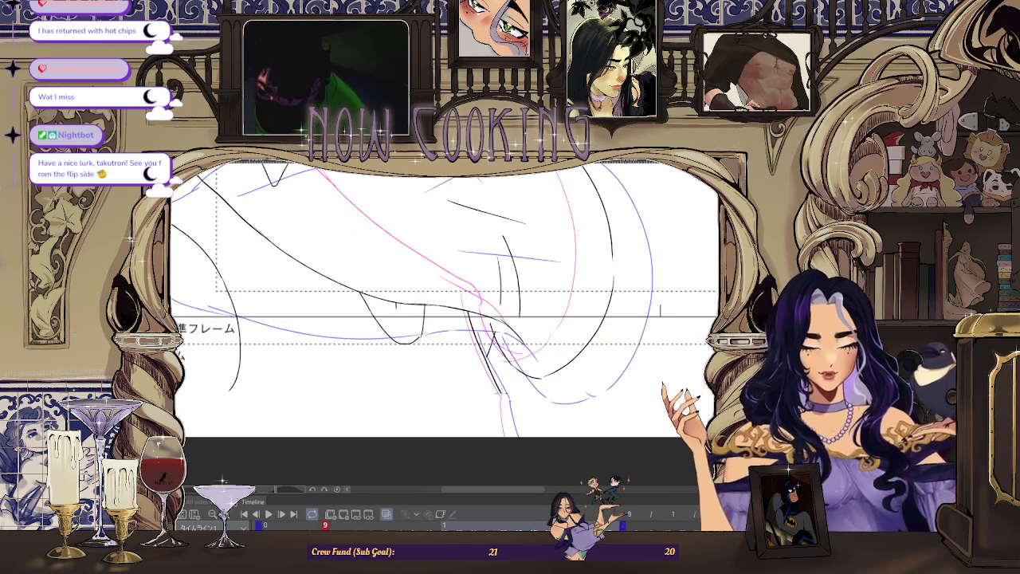
Step: Undo the stray ink stroke on frame 9 while zoomed in close
key(ctrl+plus)
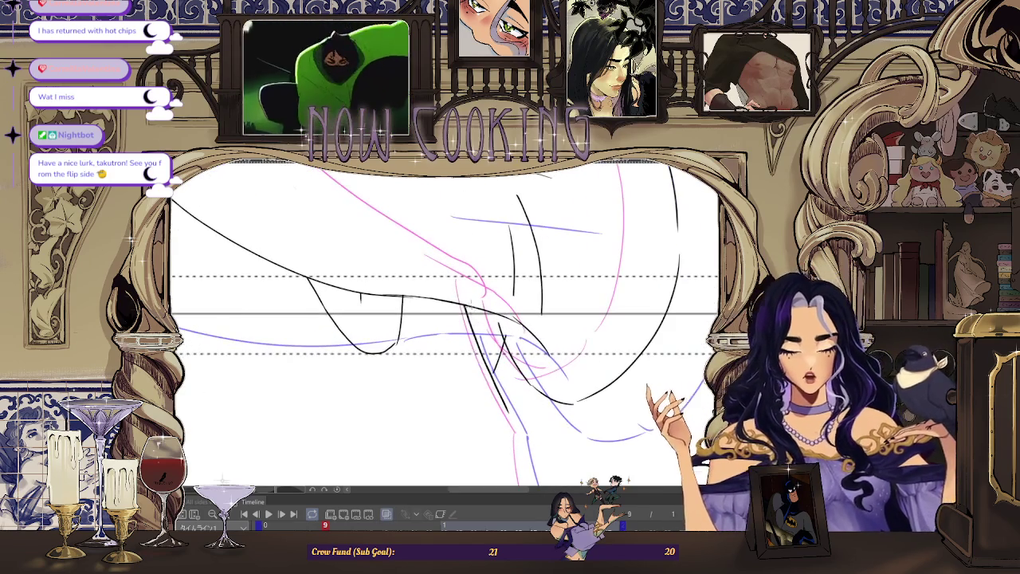
key(ctrl+z)
key(ctrl+minus)
scroll(507, 414, up, 2)
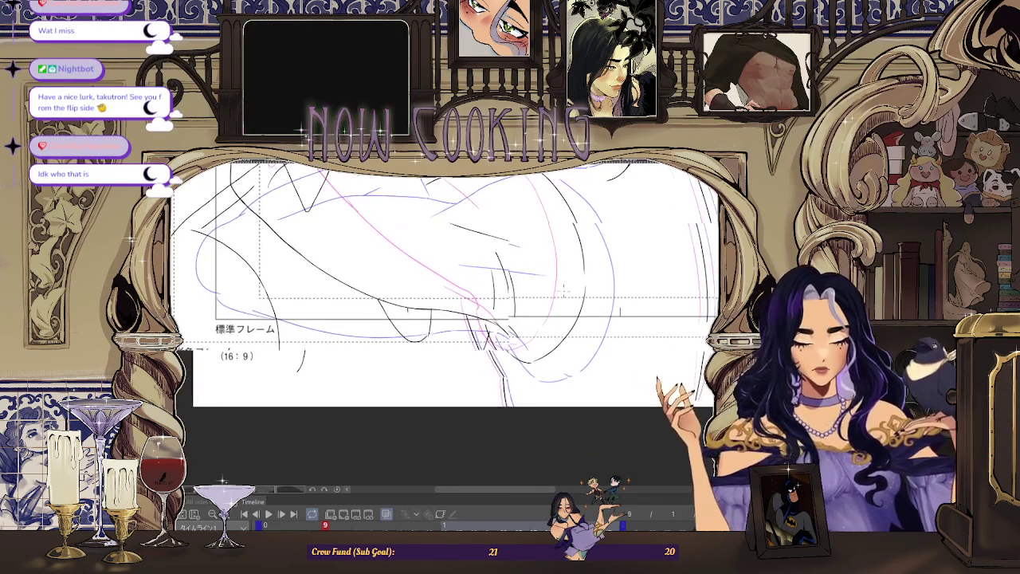
Step: Turn off onion skin and undo the accidental soft grey airbrush smudge
click(388, 515)
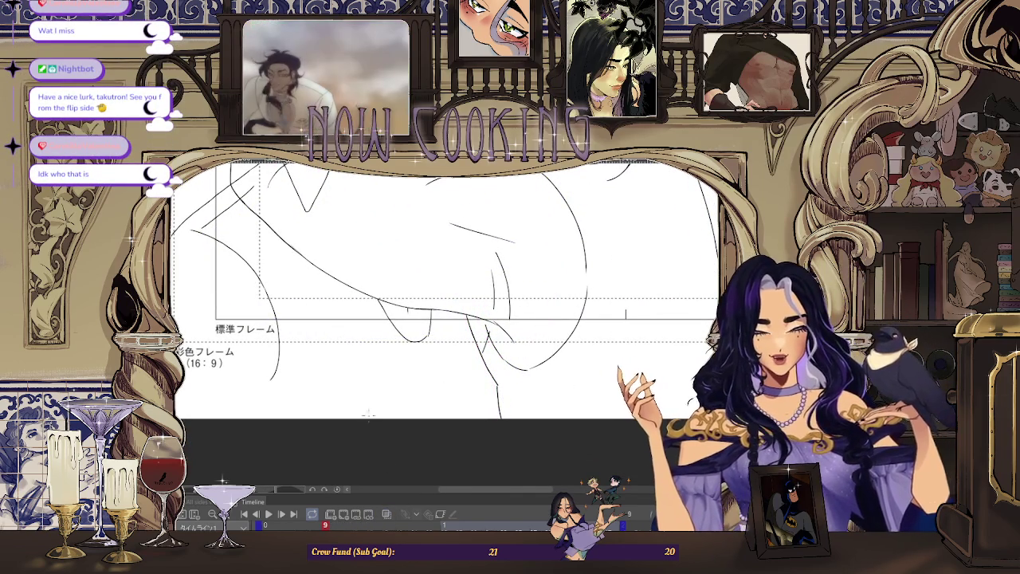
drag(492, 320, 484, 374)
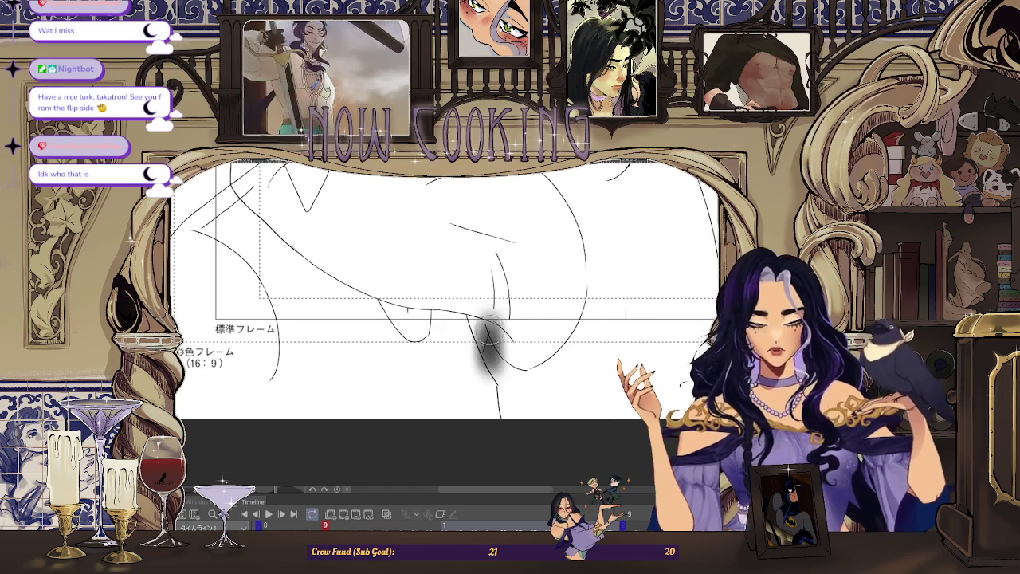
key(ctrl+z)
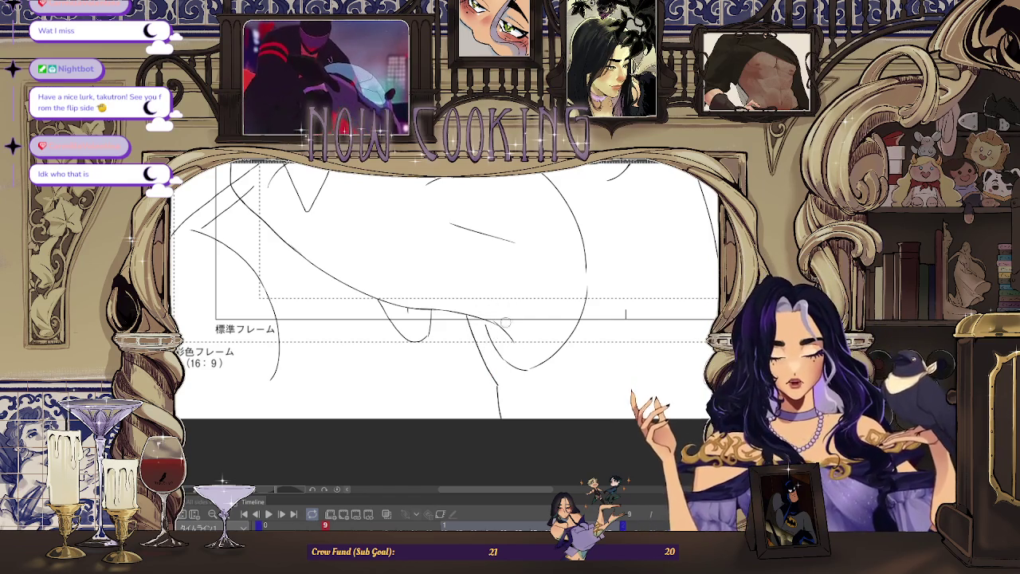
scroll(508, 379, down, 3)
scroll(508, 378, up, 1)
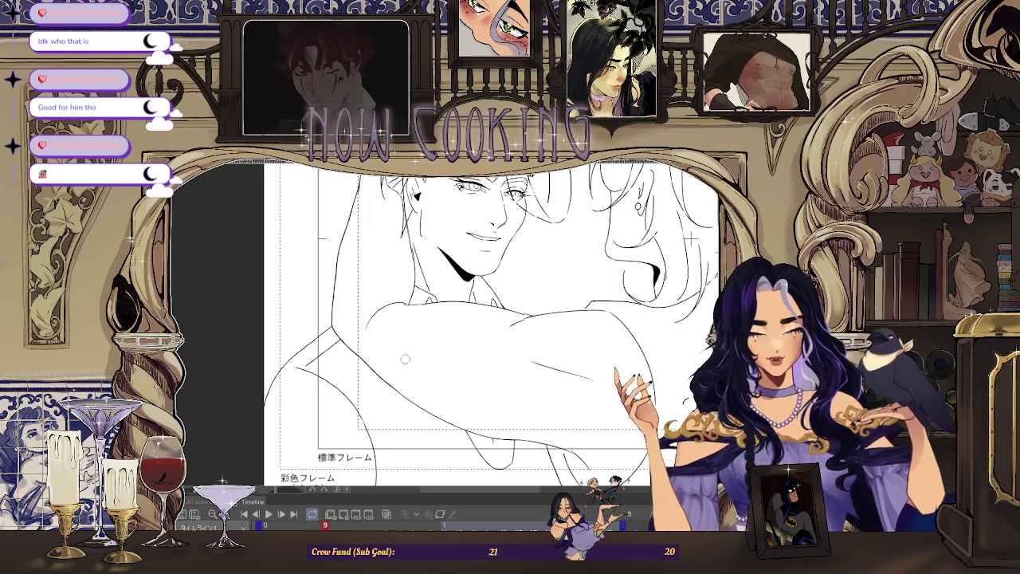
Step: Advance to the next drawing and zoom in on the front man's face for inking
scroll(393, 337, down, 3)
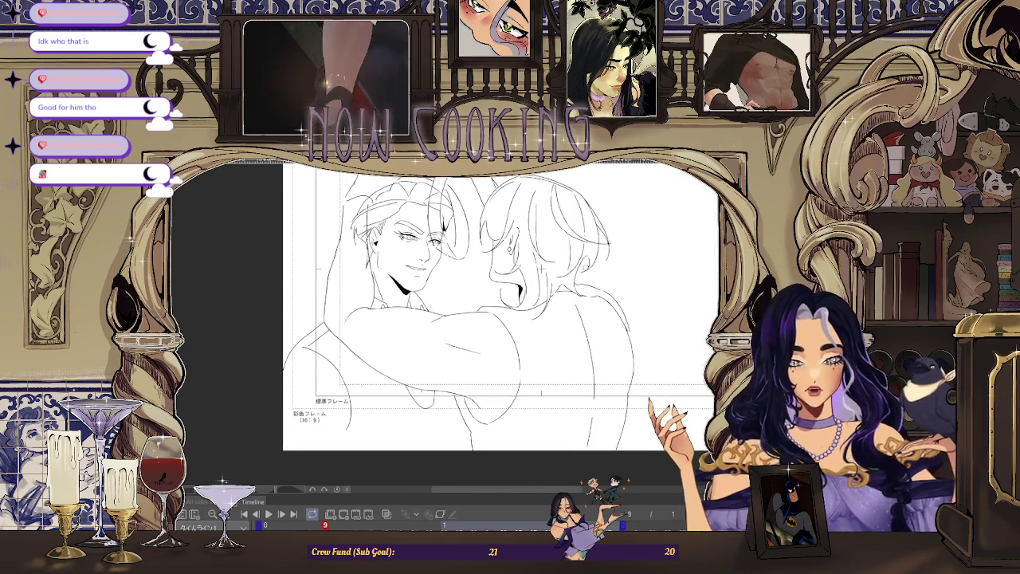
key(Right)
key(Right)
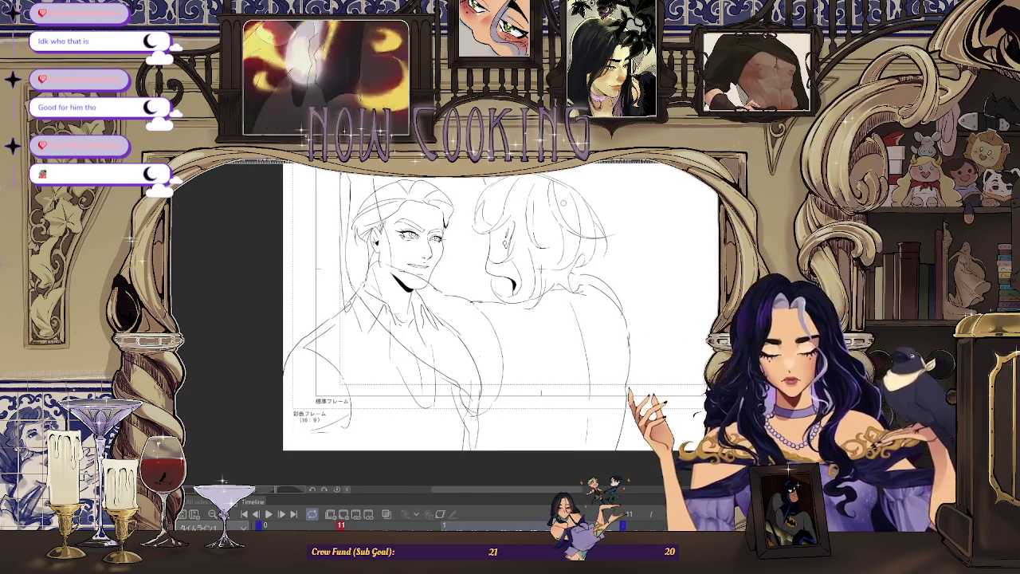
scroll(343, 278, up, 2)
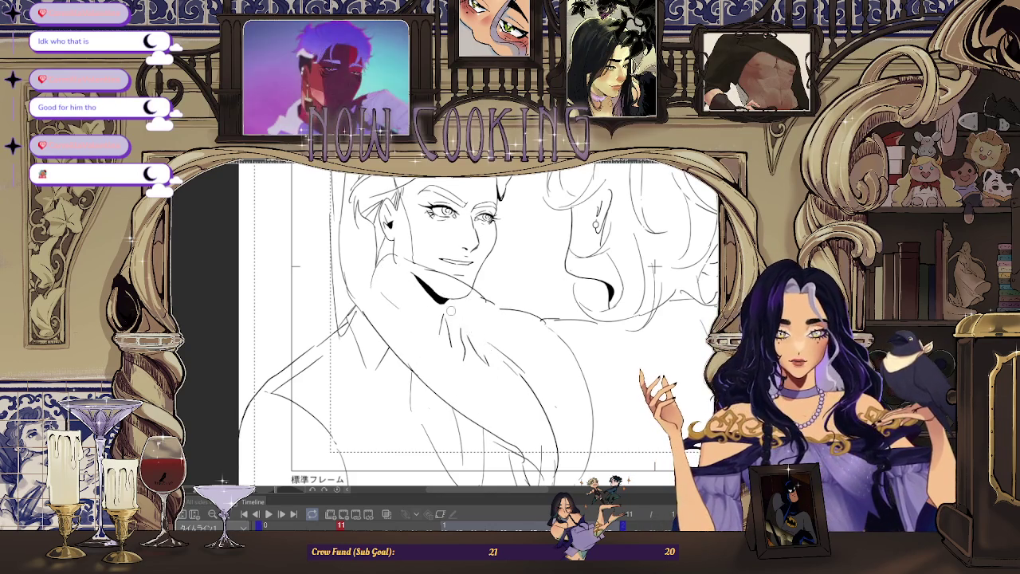
scroll(546, 412, down, 2)
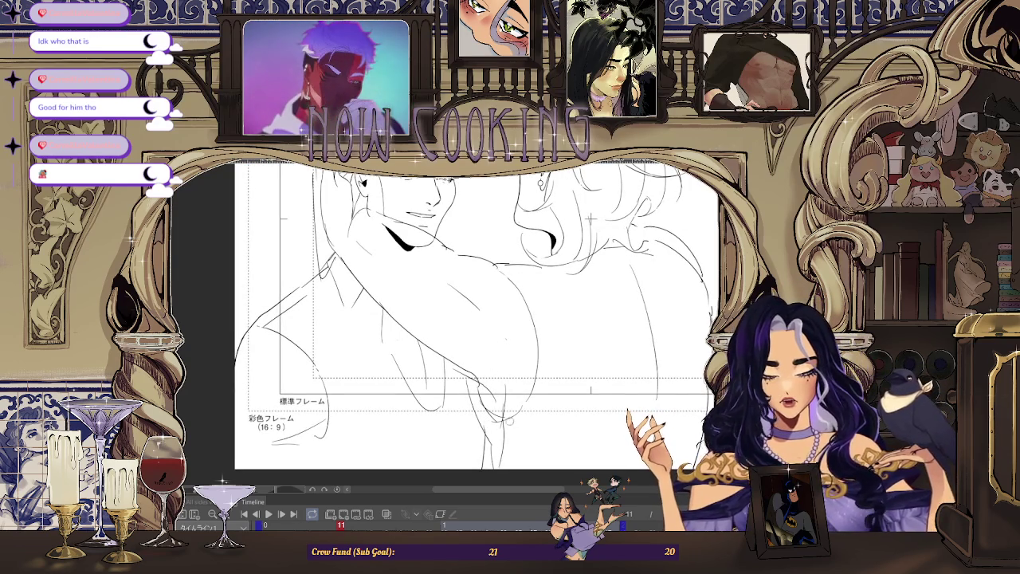
scroll(516, 381, down, 1)
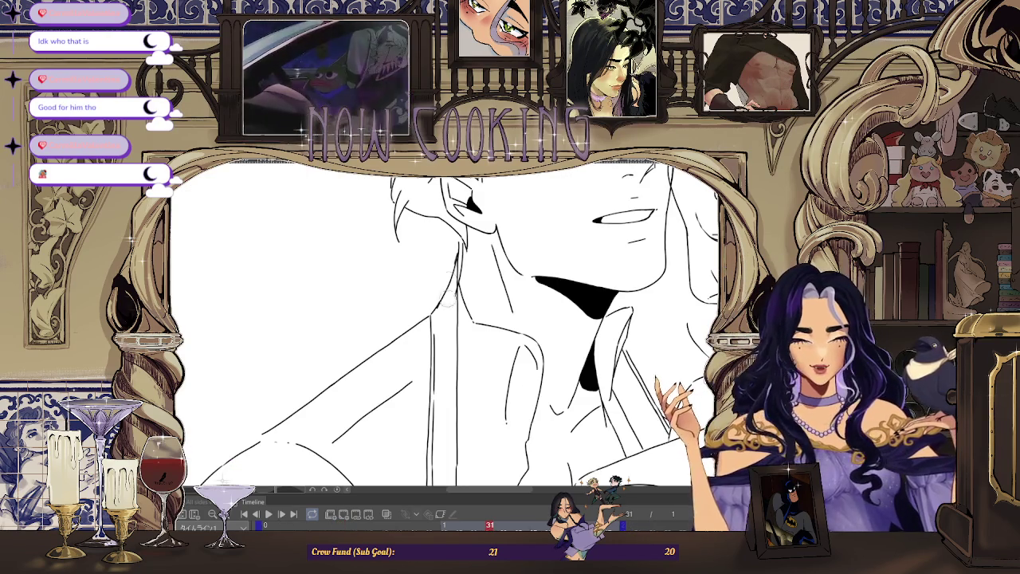
Step: Step back through earlier frames and return, zooming between the neck and both faces
scroll(442, 313, down, 3)
scroll(467, 256, up, 2)
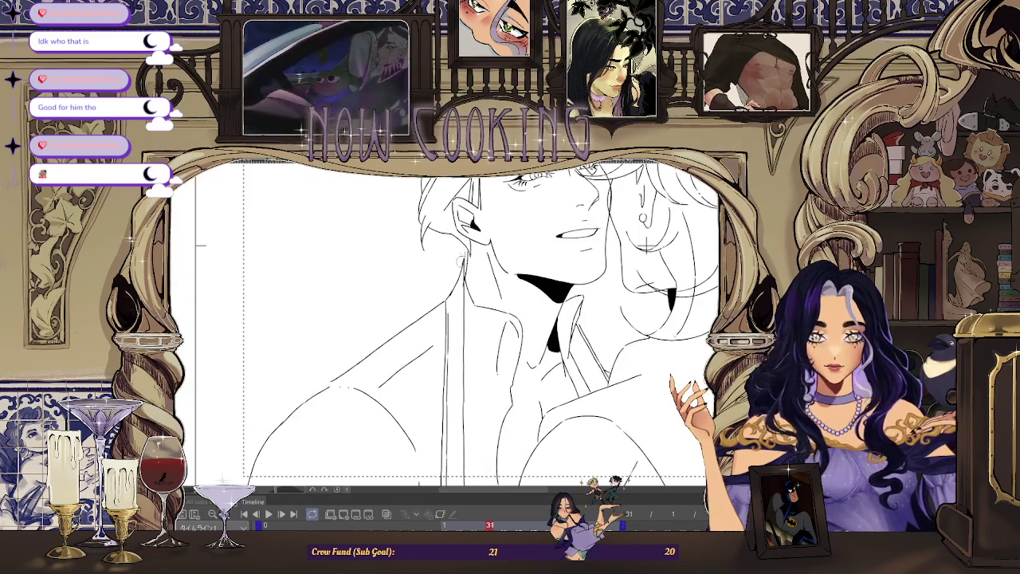
scroll(458, 271, down, 3)
key(Left)
key(Left)
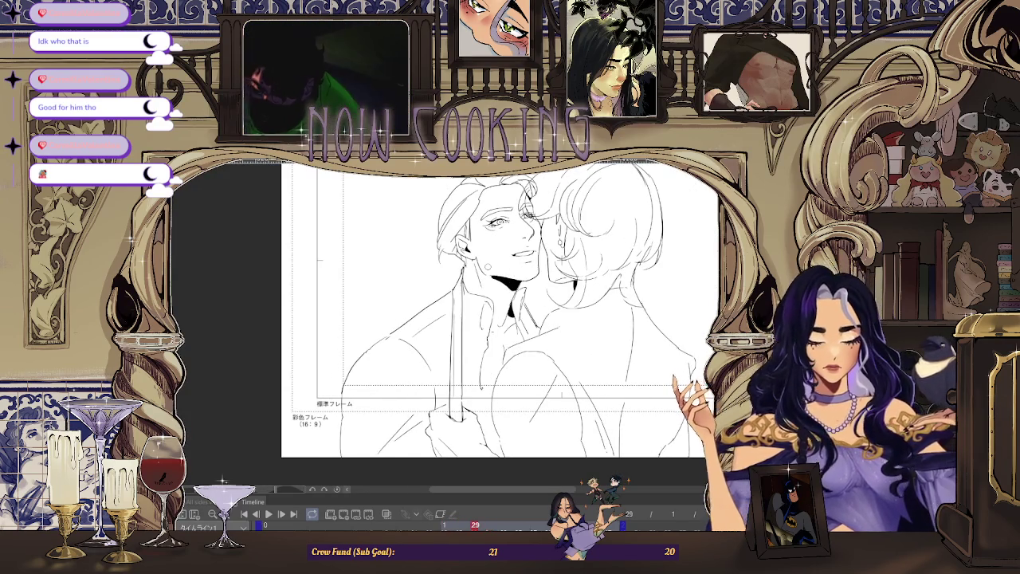
key(Left)
key(Left)
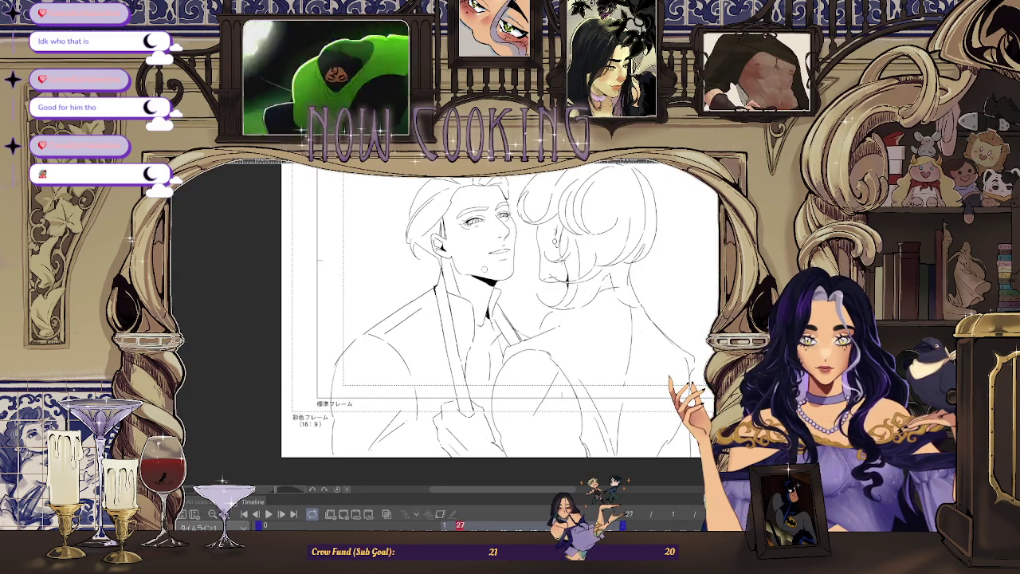
key(Right)
key(Right)
key(Right)
key(Right)
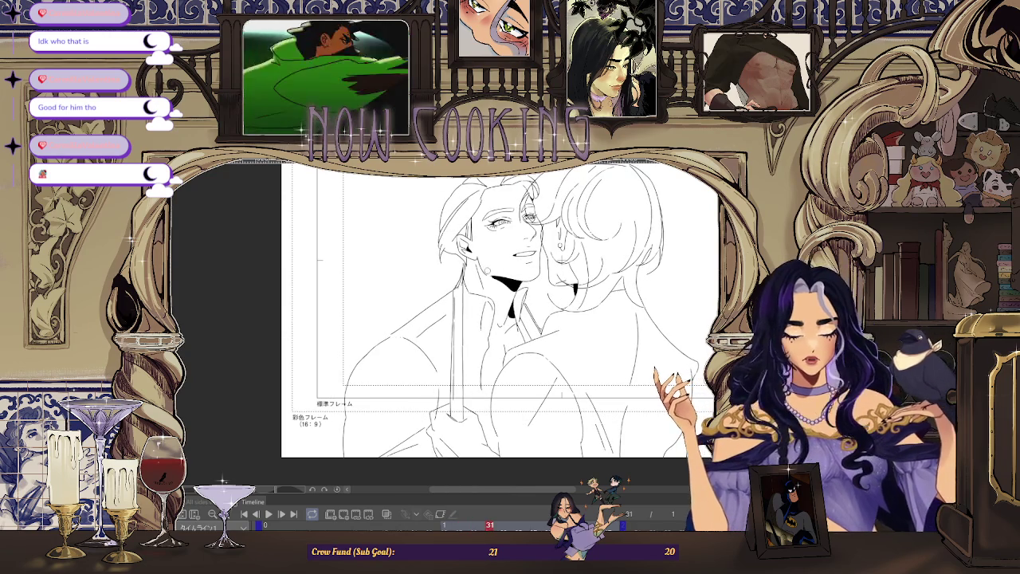
key(ctrl+plus)
key(ctrl+plus)
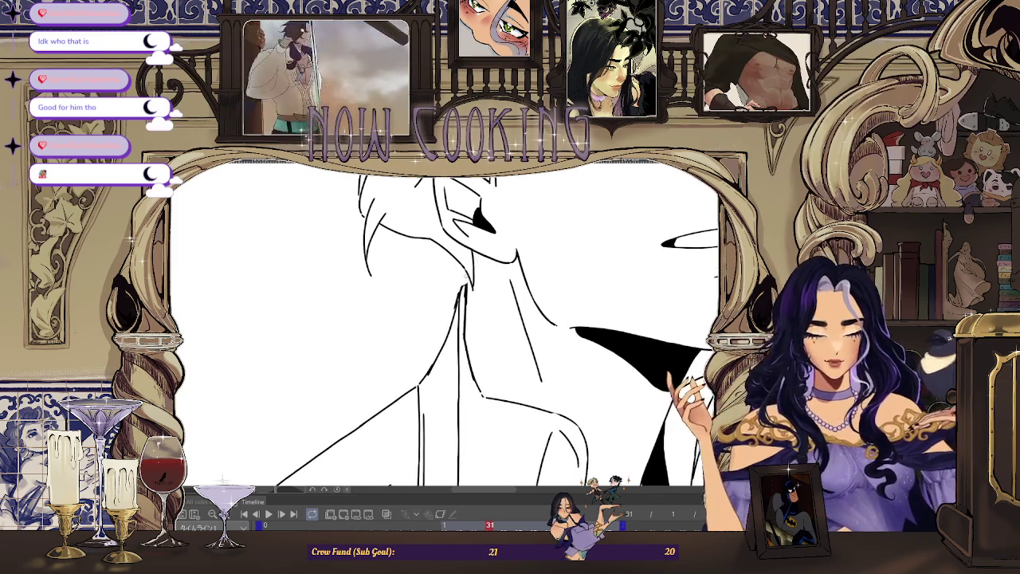
key(ctrl+minus)
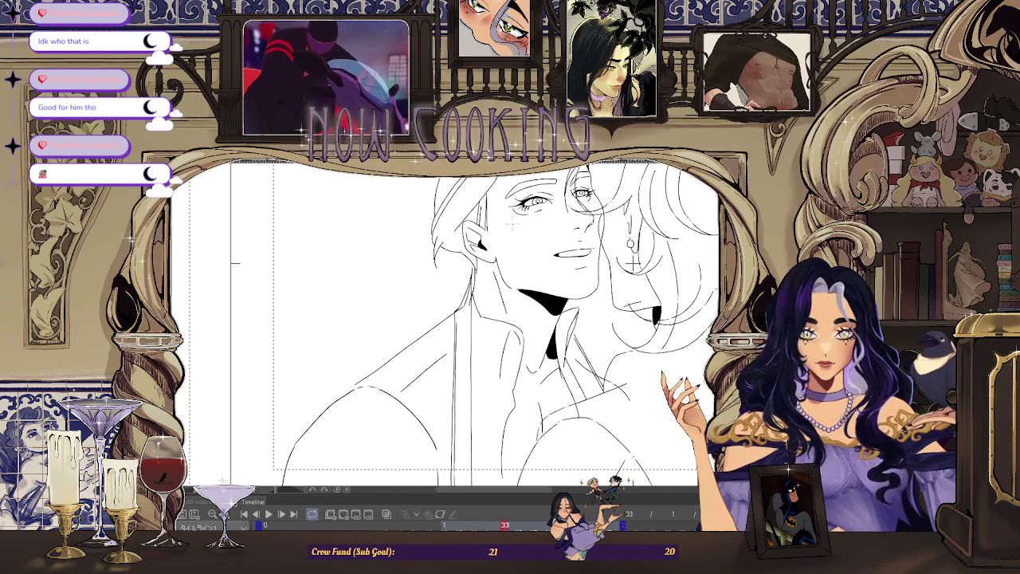
key(ctrl+plus)
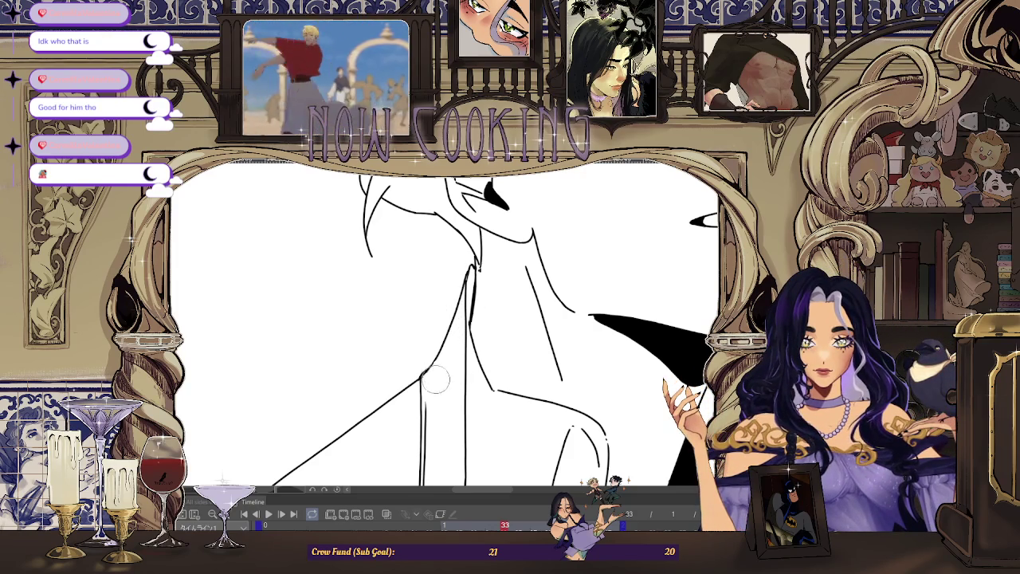
Step: Extend the neck line toward the shoulder, then settle on frame 37 zoomed on the ear
drag(478, 359, 498, 391)
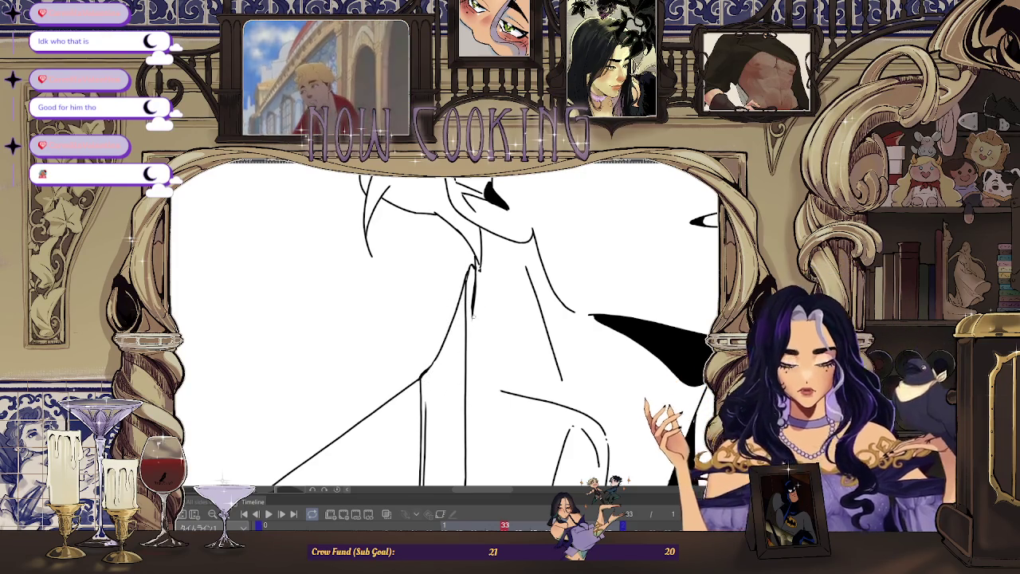
key(ctrl+minus)
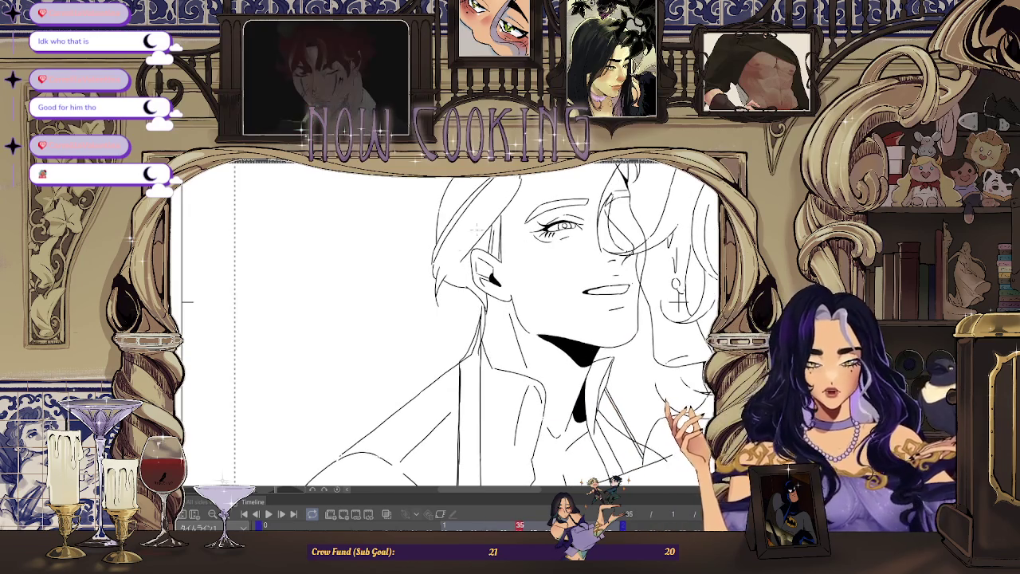
key(ctrl+plus)
key(ctrl+plus)
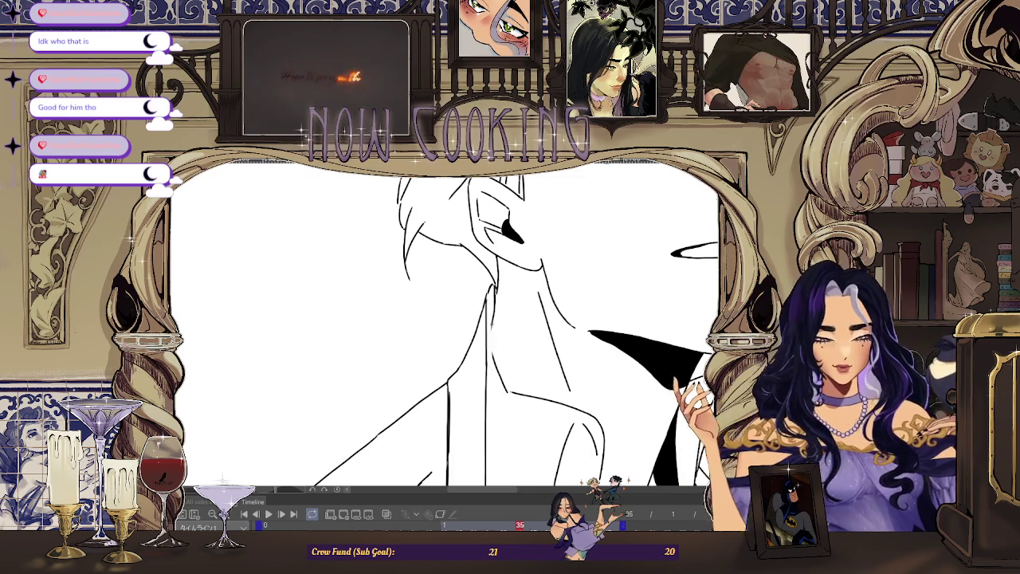
scroll(647, 278, down, 3)
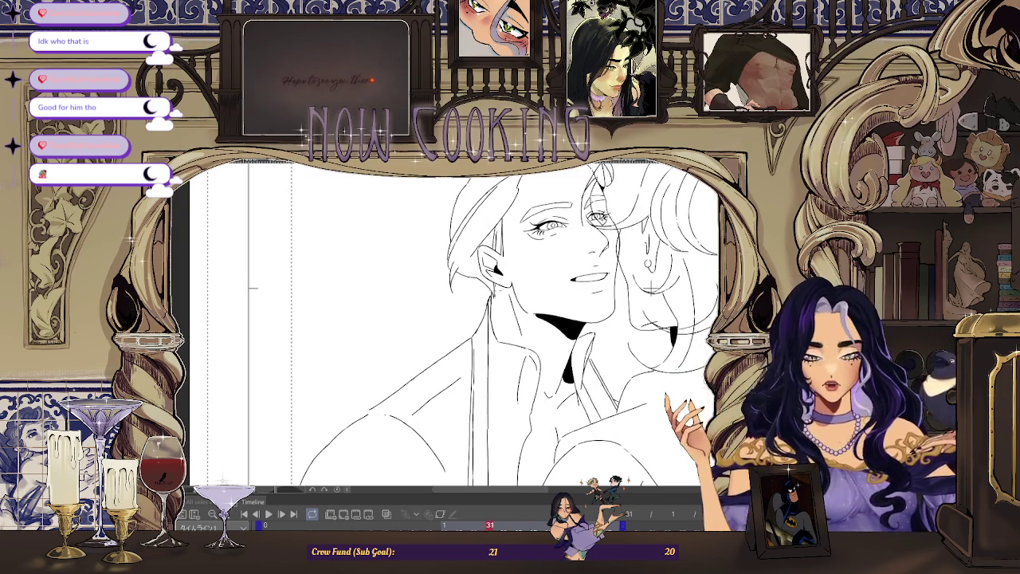
key(Left)
key(Left)
key(Left)
key(Left)
key(Right)
key(Right)
key(Right)
key(Right)
key(Right)
key(Right)
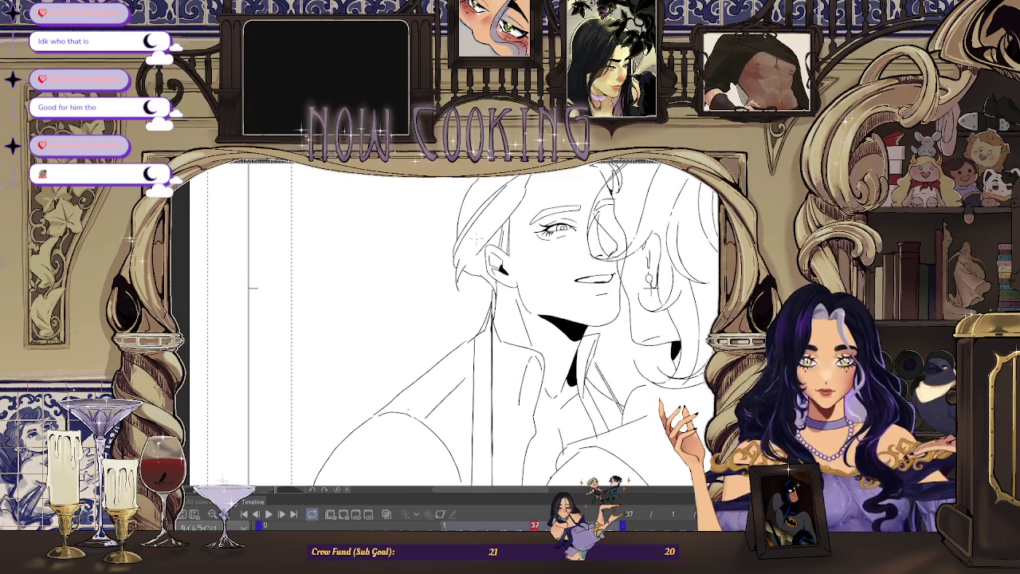
scroll(487, 271, up, 3)
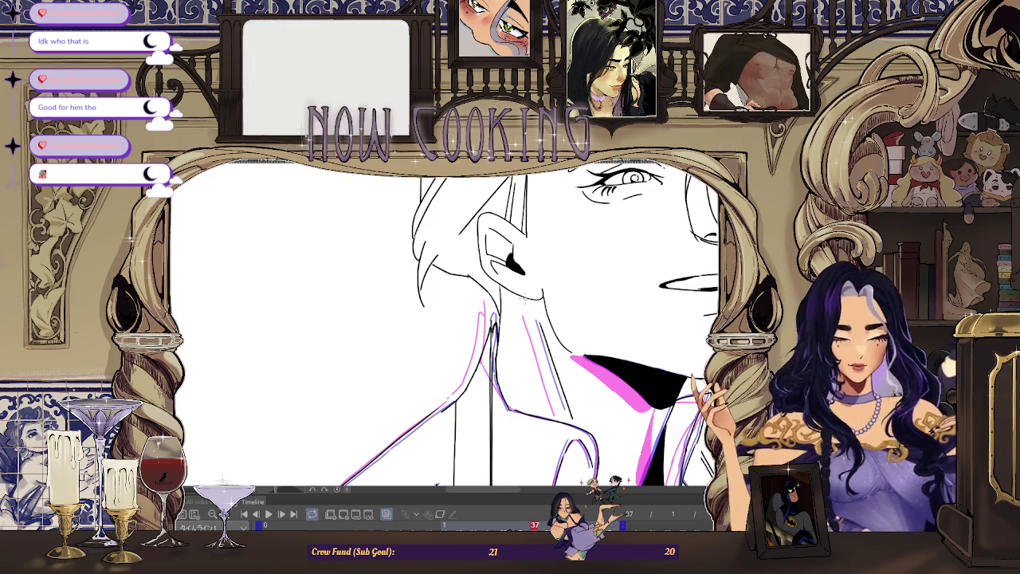
Step: Flip between frames 35 and 39, zooming around the neck to compare the roughs
key(Left)
key(Left)
scroll(492, 318, up, 2)
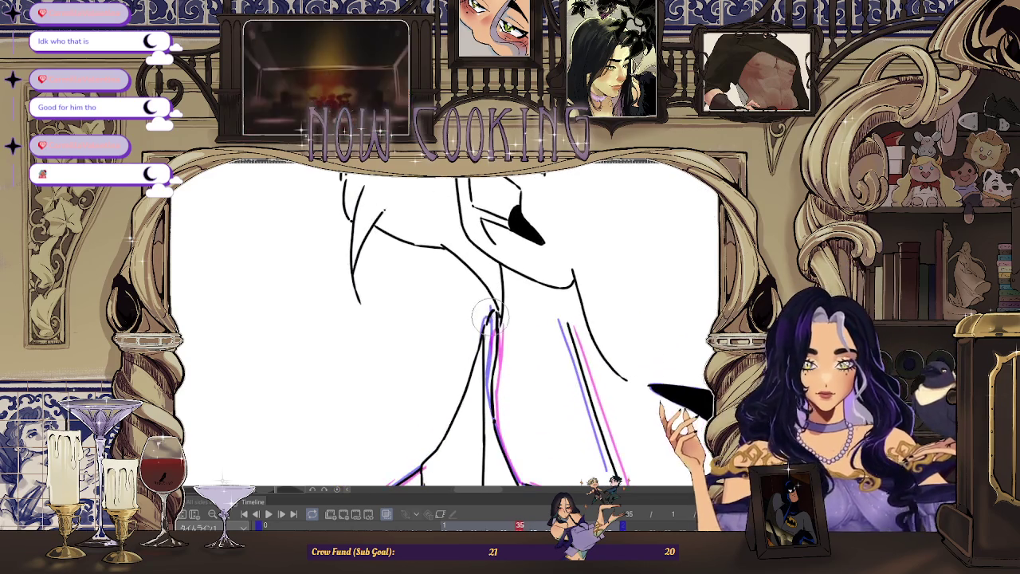
scroll(488, 323, up, 1)
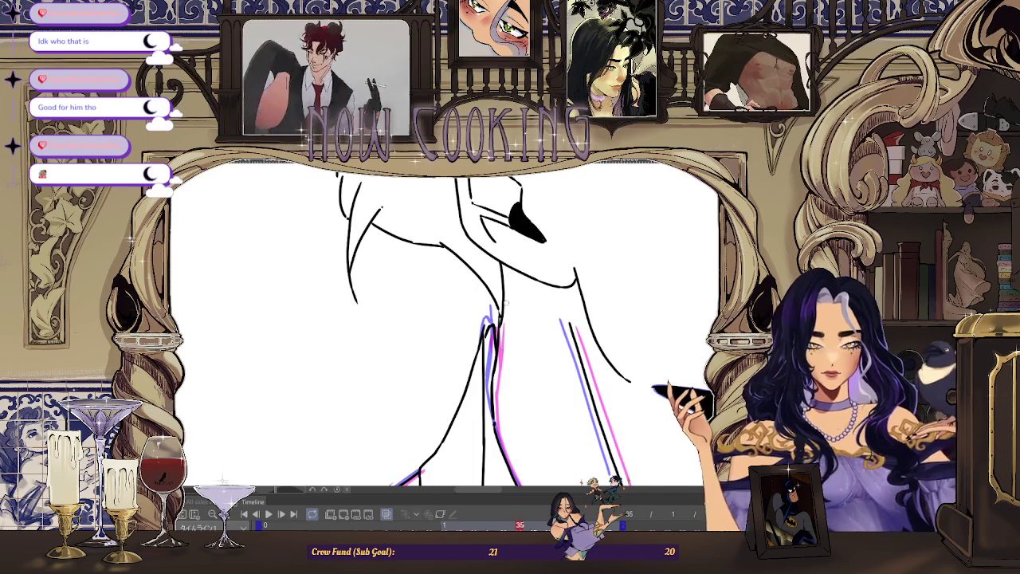
scroll(492, 319, down, 3)
key(space)
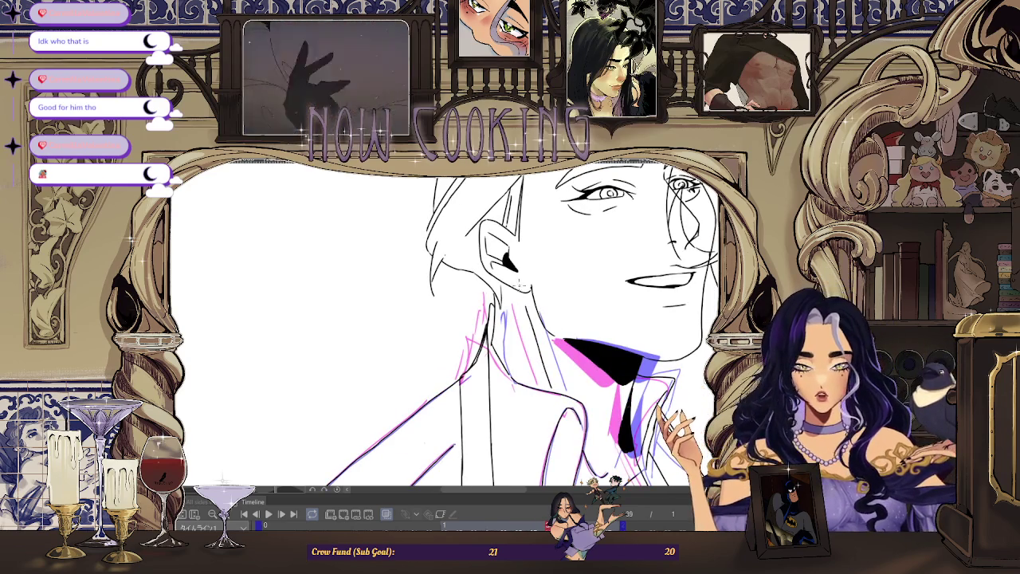
scroll(502, 263, up, 2)
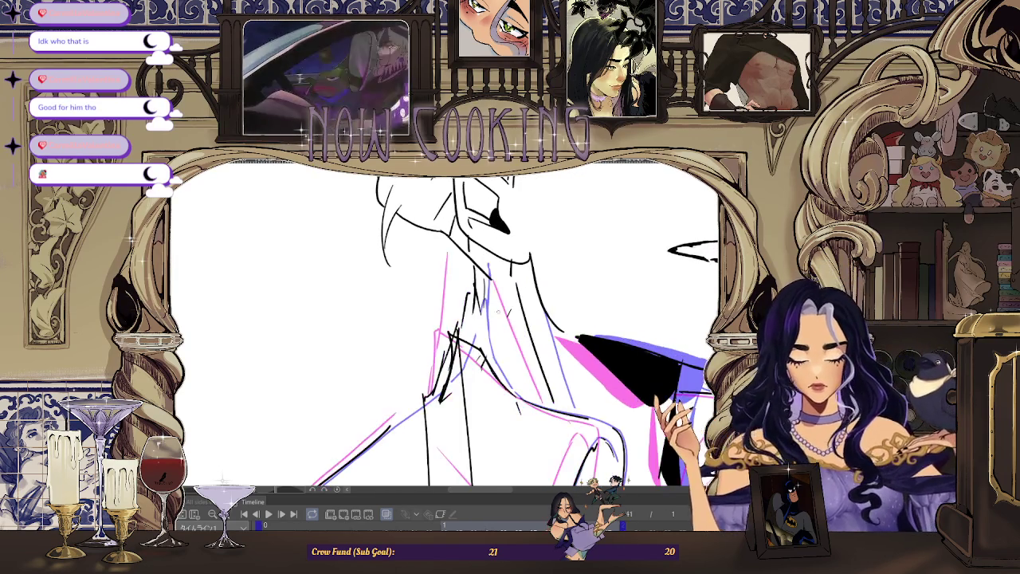
scroll(510, 319, down, 3)
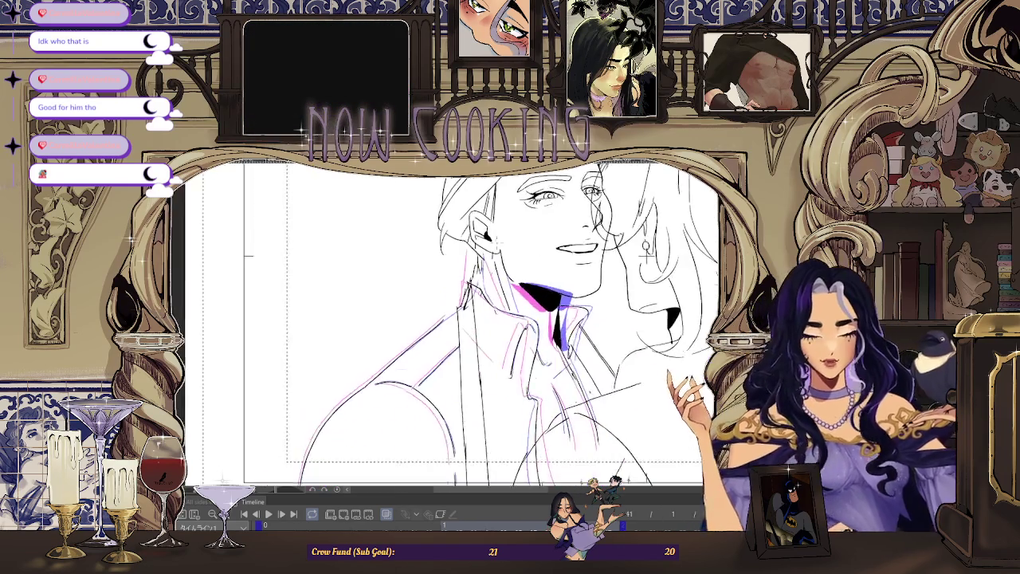
scroll(510, 319, down, 2)
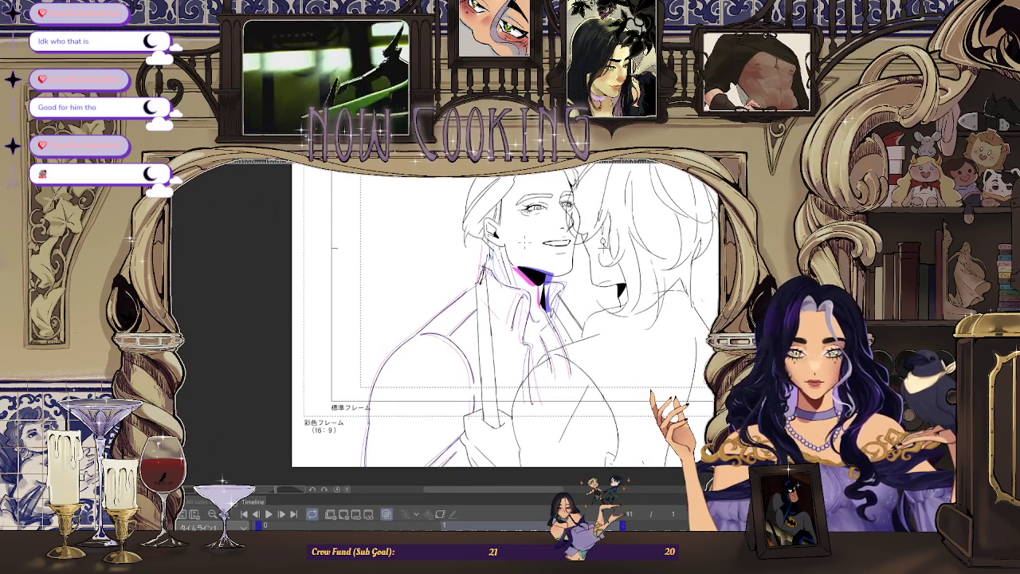
scroll(510, 319, up, 5)
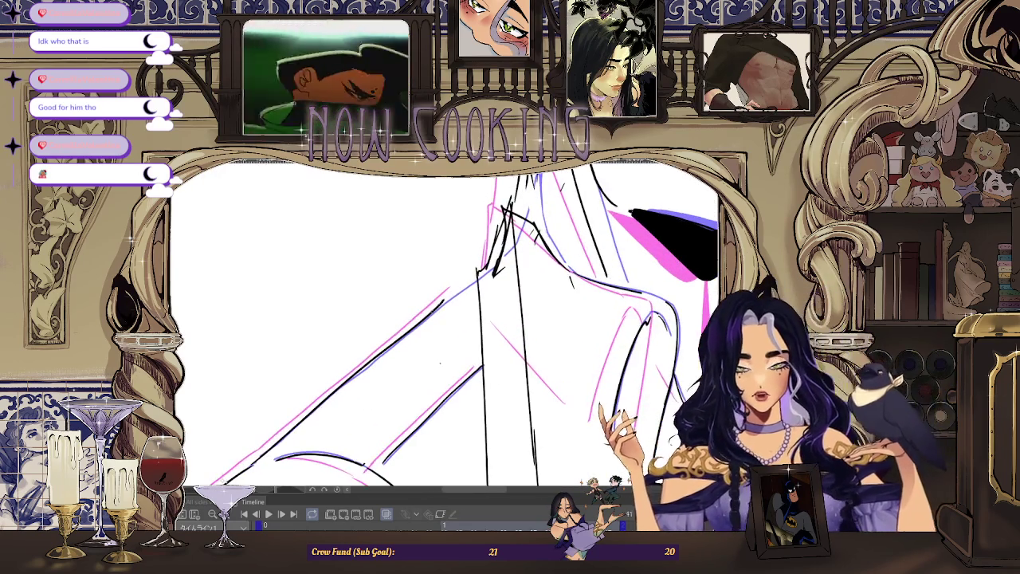
scroll(447, 327, down, 3)
scroll(446, 327, down, 2)
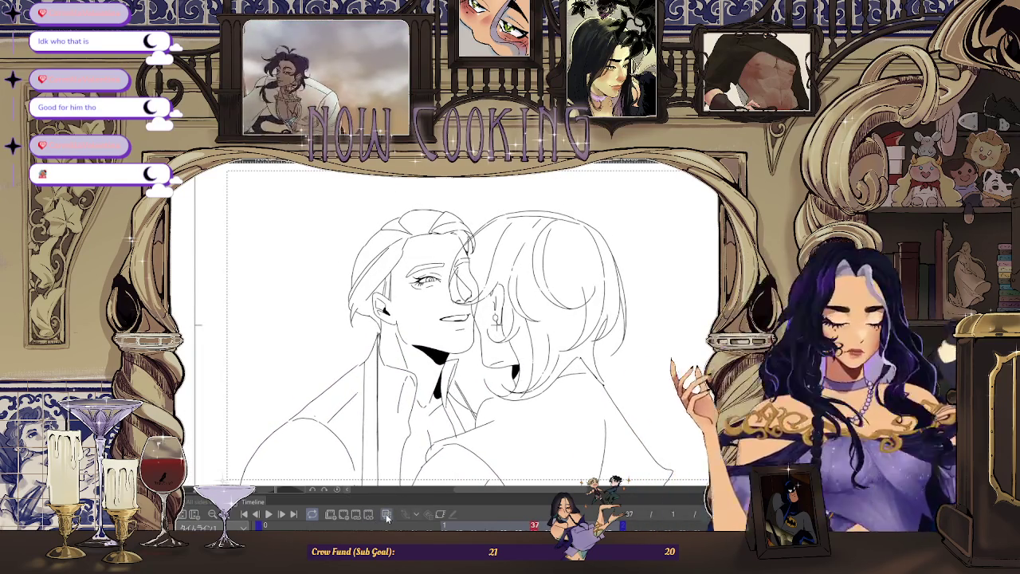
scroll(478, 335, up, 2)
scroll(479, 335, up, 2)
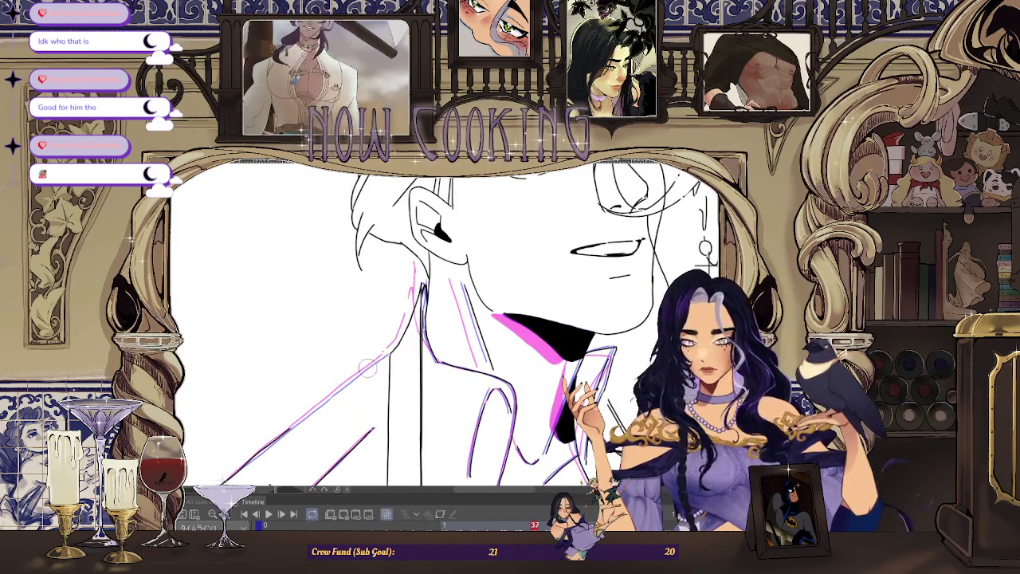
Step: Work over the neck and collar lines on frame 37, flipping to frames 35 and 39 to check
scroll(446, 319, up, 2)
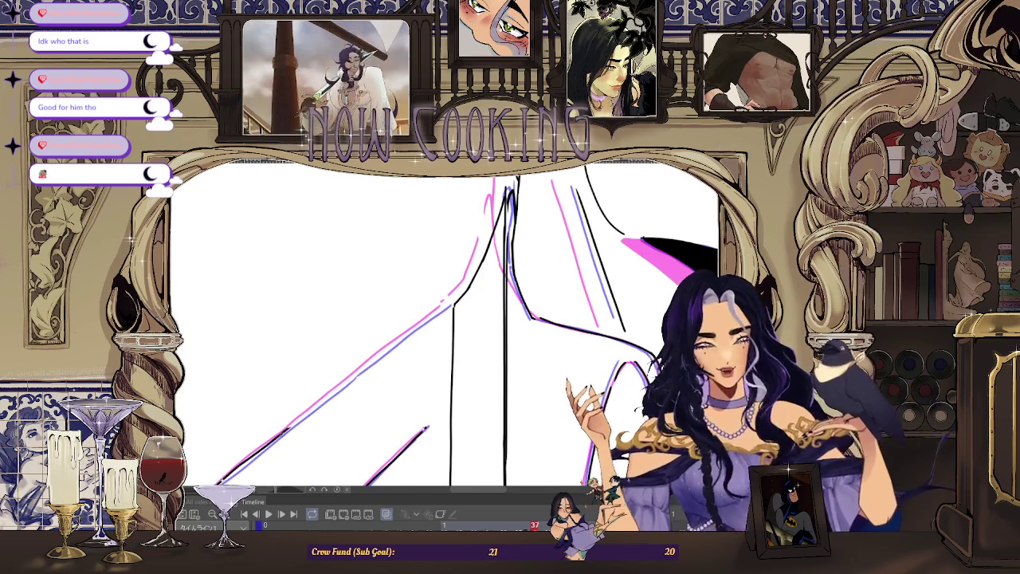
scroll(444, 308, down, 2)
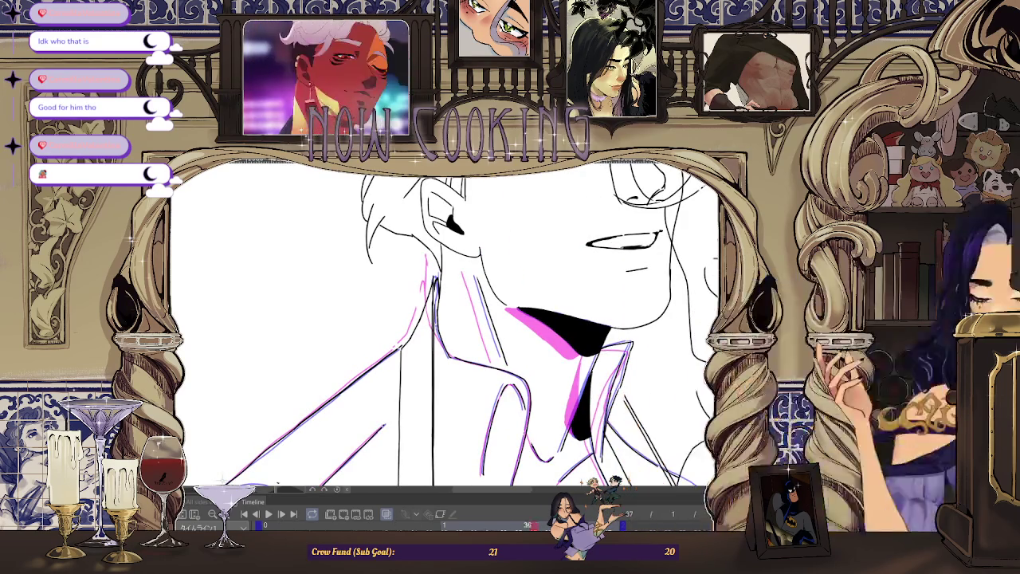
scroll(416, 310, up, 1)
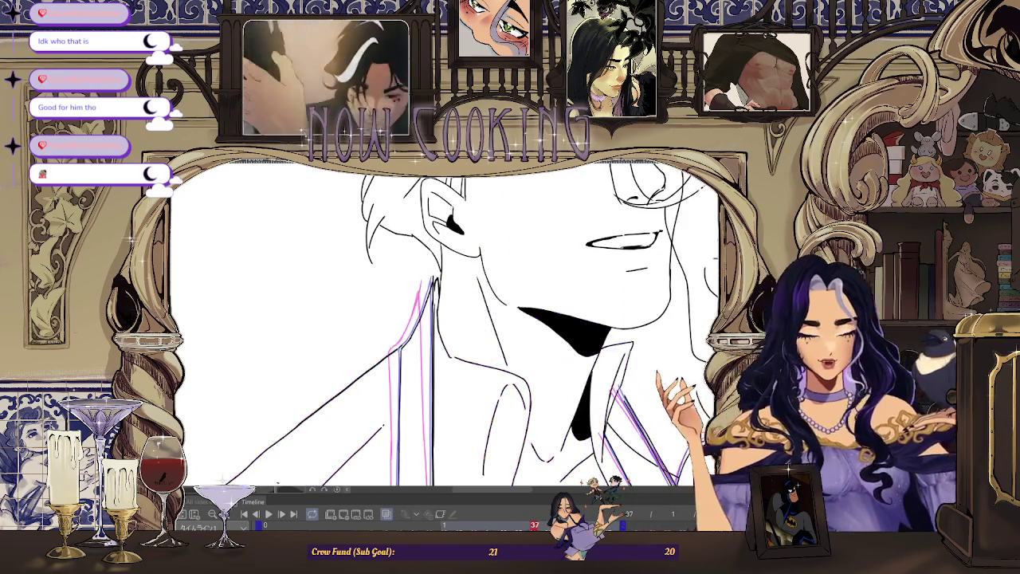
scroll(416, 310, up, 1)
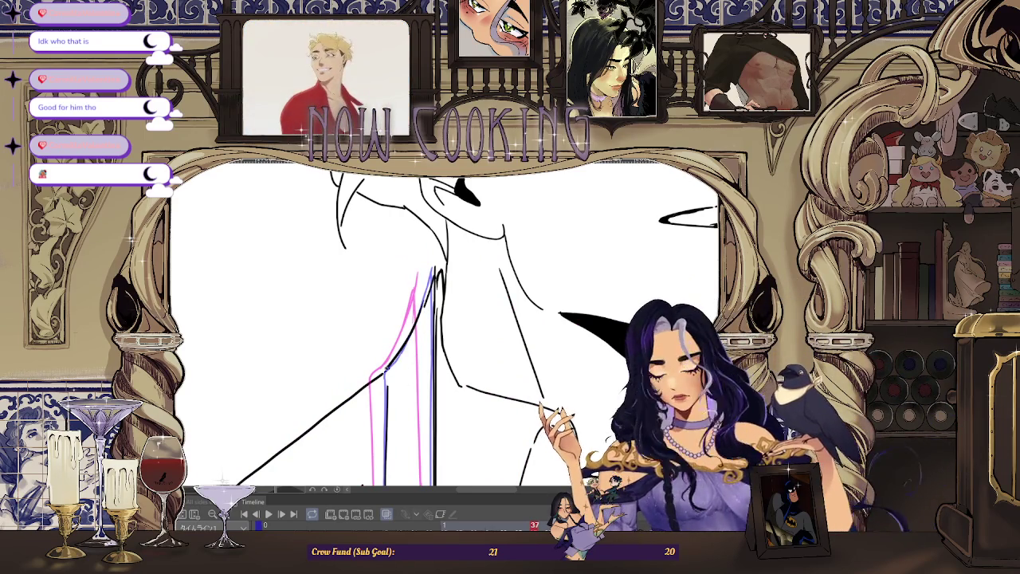
scroll(447, 319, down, 1)
scroll(446, 319, down, 1)
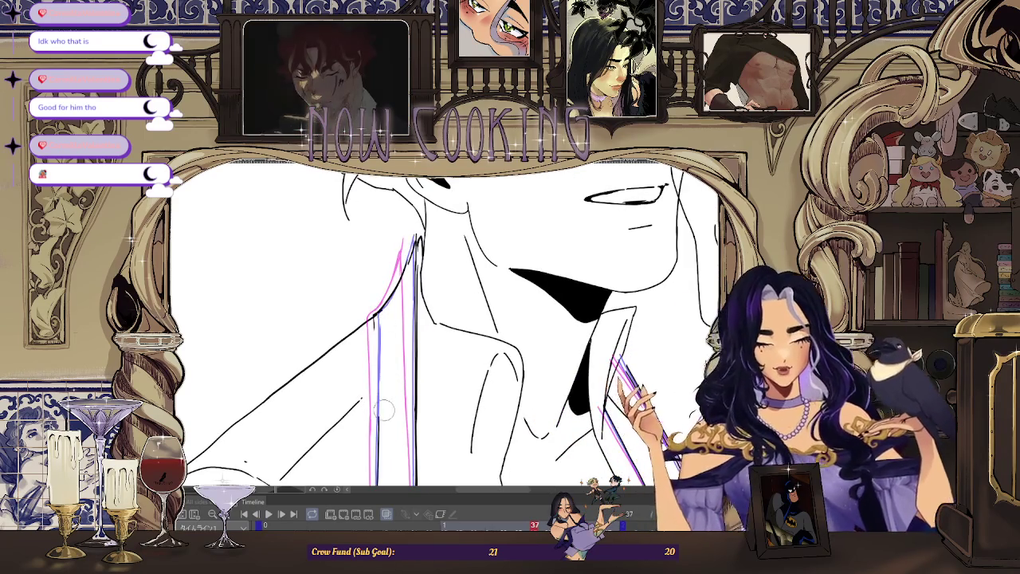
scroll(446, 319, down, 2)
scroll(446, 319, up, 2)
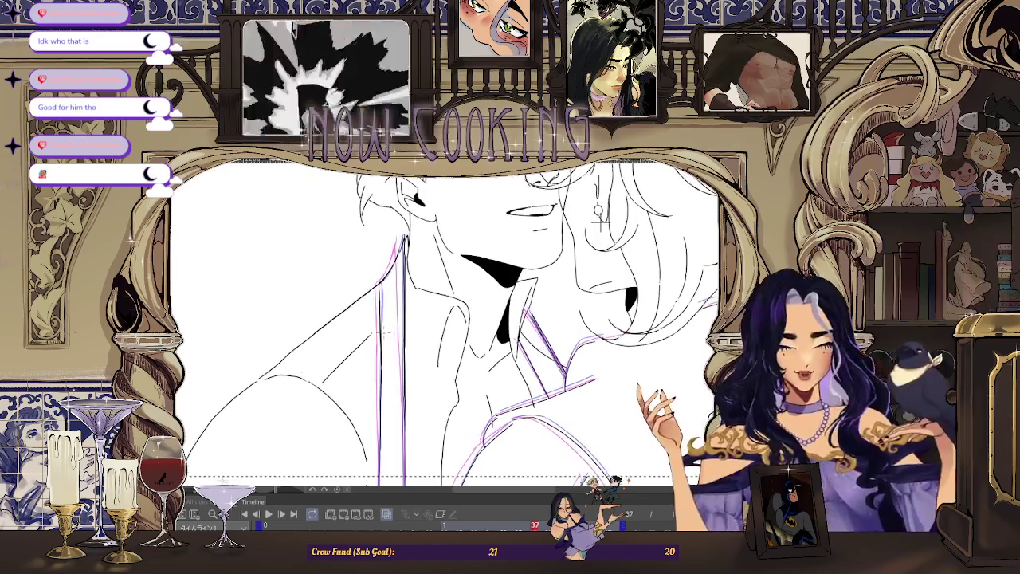
scroll(446, 318, up, 2)
scroll(446, 319, down, 1)
scroll(446, 319, down, 1)
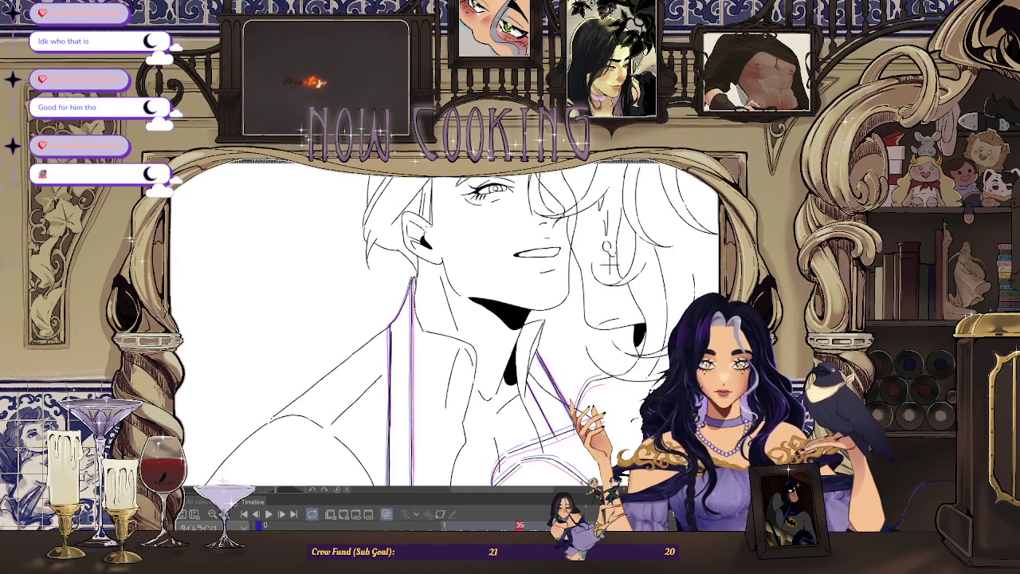
key(Left)
key(Left)
key(Right)
key(Right)
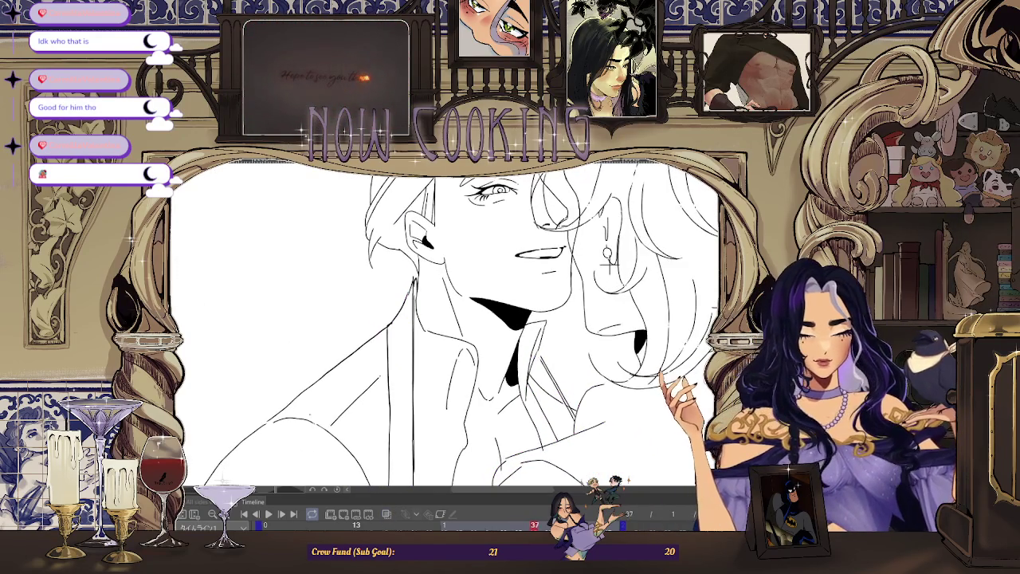
Step: Turn onion skin back on and zoom in on the neck lines of frame 37
key(Right)
key(Right)
key(Left)
key(Left)
key(Left)
key(Left)
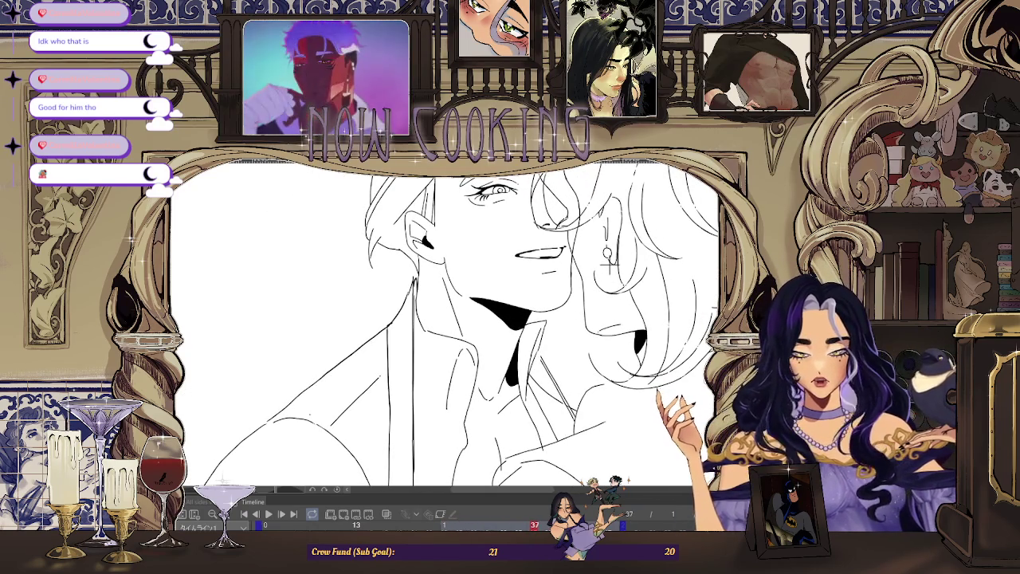
click(387, 514)
scroll(388, 304, up, 3)
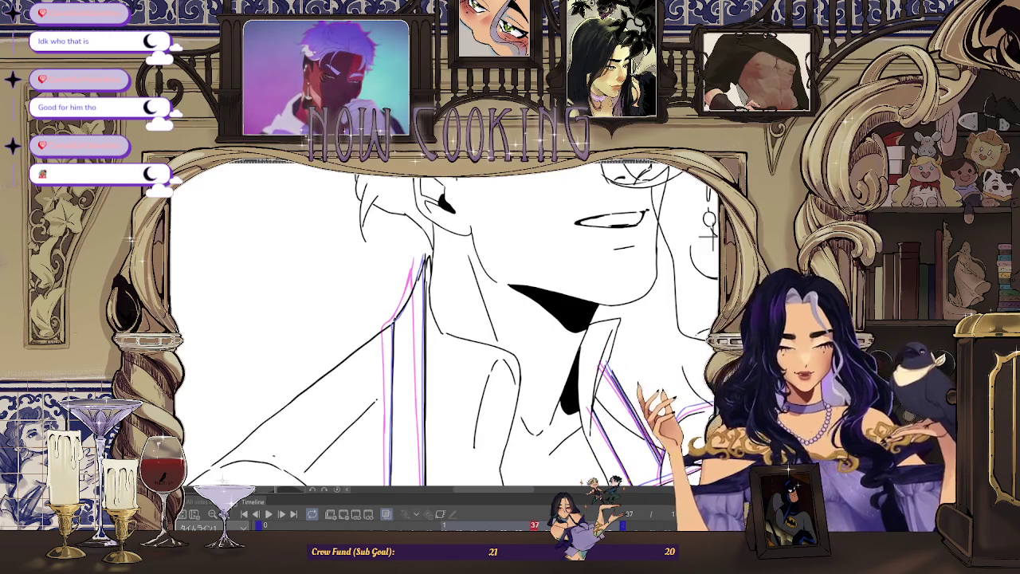
scroll(408, 311, up, 1)
scroll(409, 311, up, 1)
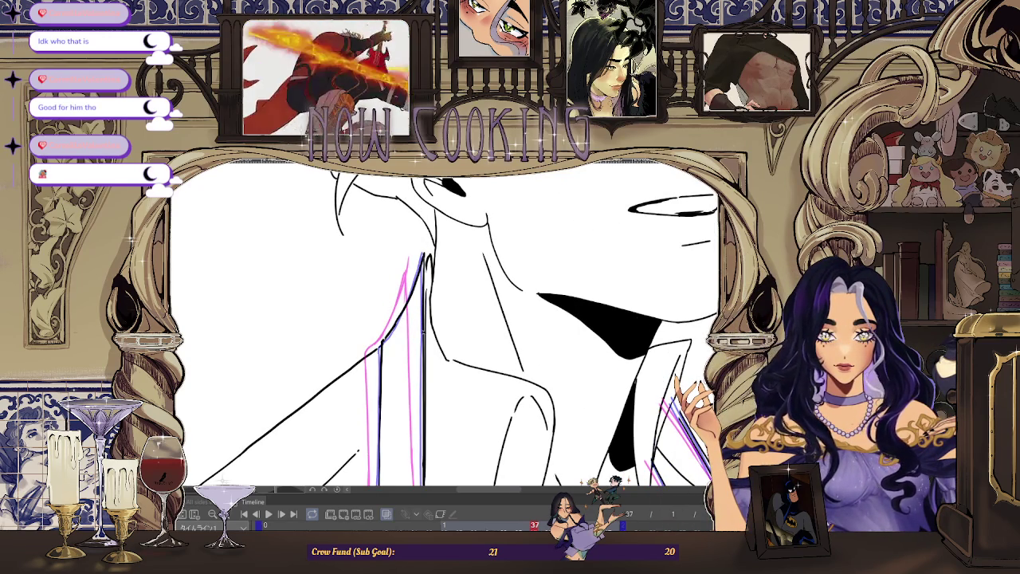
scroll(426, 235, down, 2)
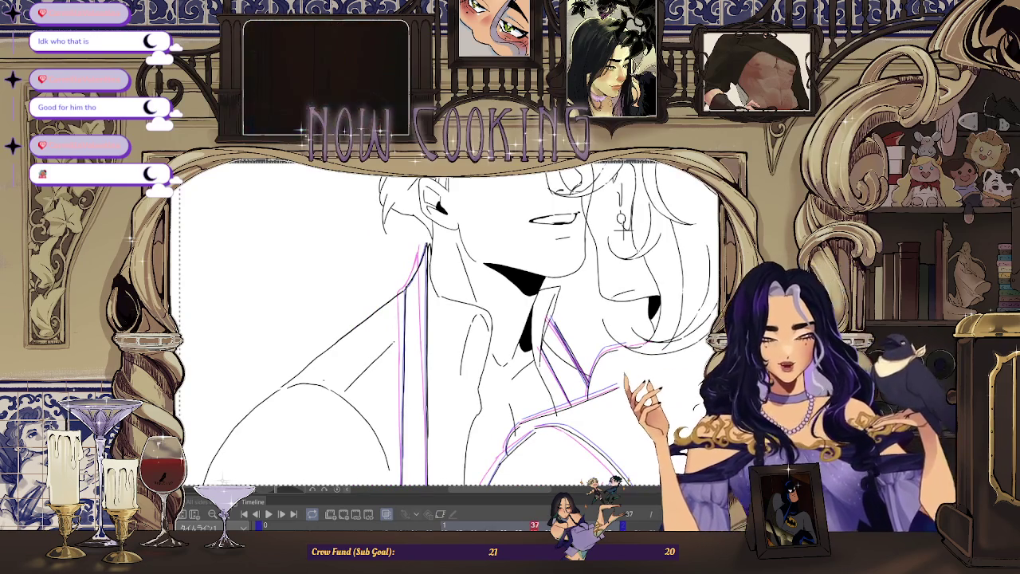
Step: Step through frames 35 to 41 to check the motion, with the canvas fitted to the window
key(Left)
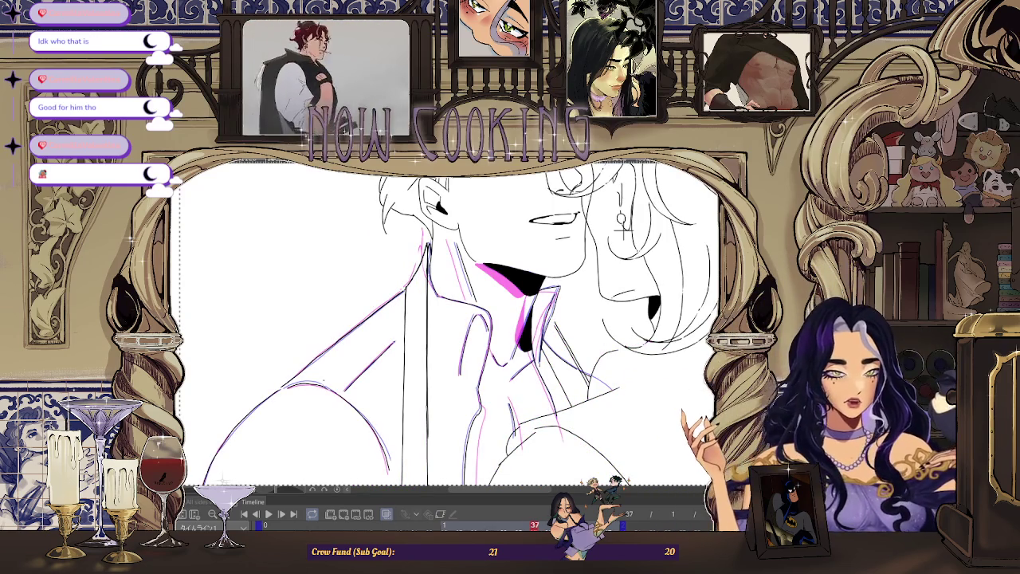
scroll(431, 263, up, 2)
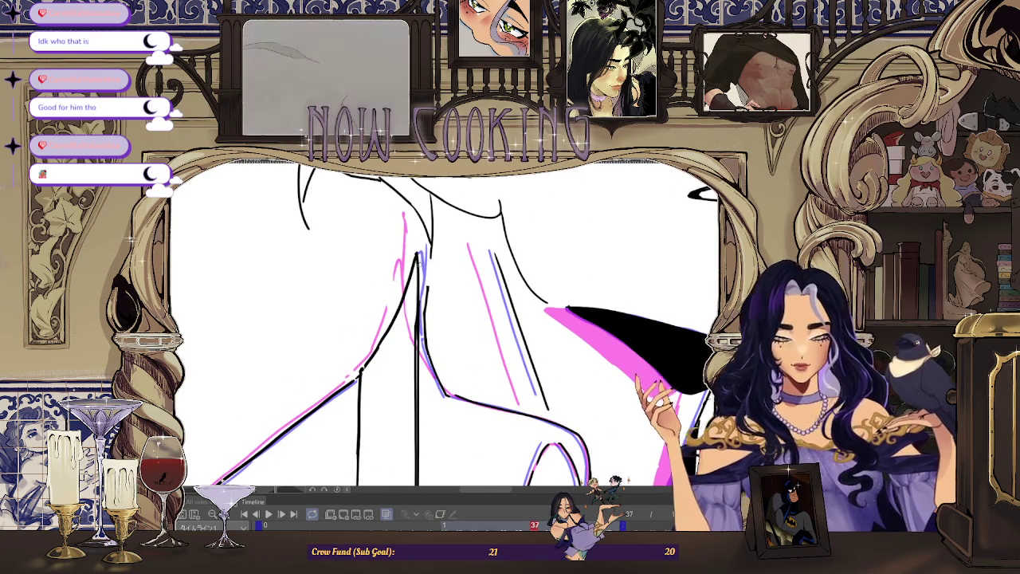
key(Left)
key(Left)
key(Right)
key(Right)
key(Right)
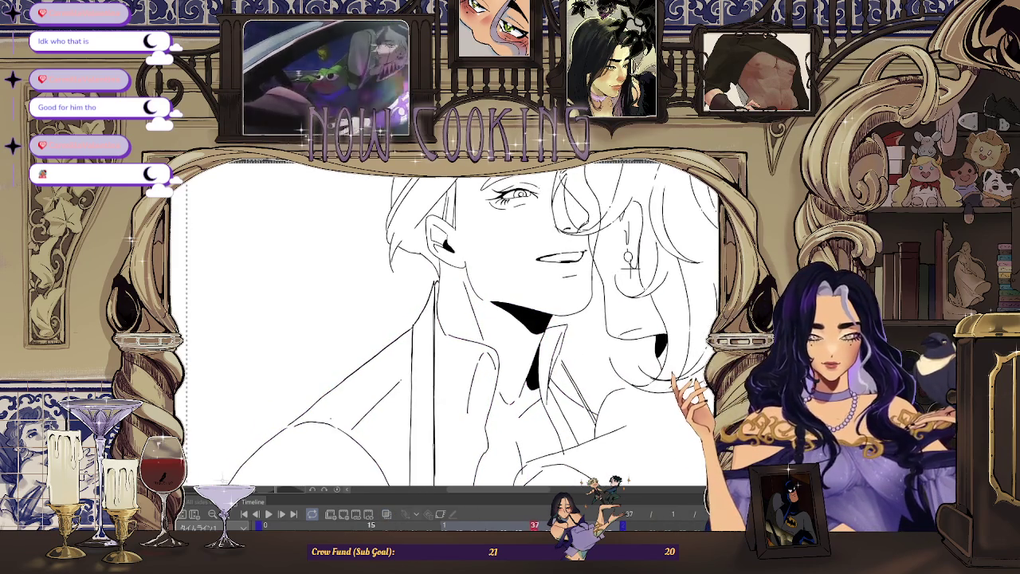
key(Right)
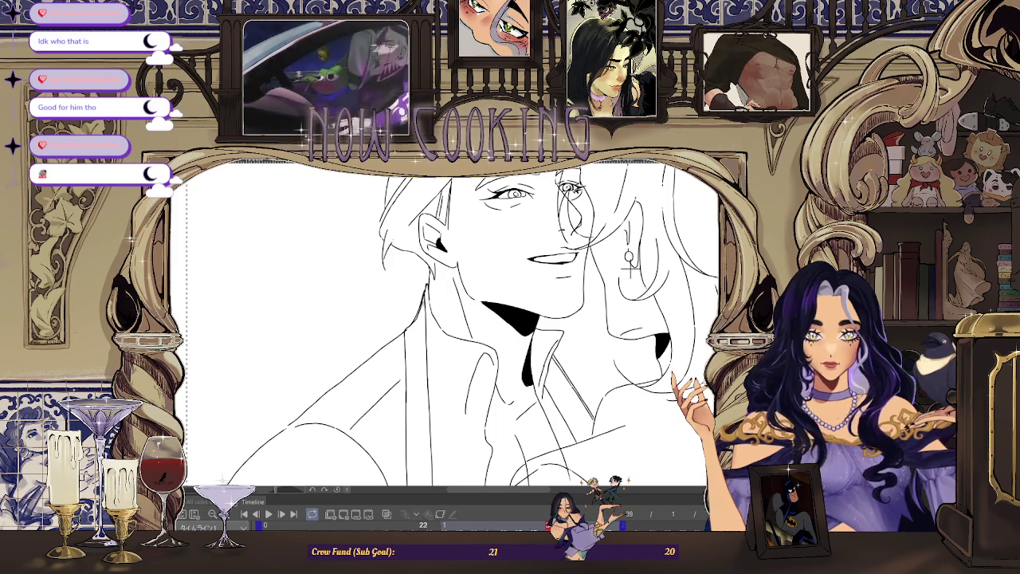
key(ctrl+0)
key(space)
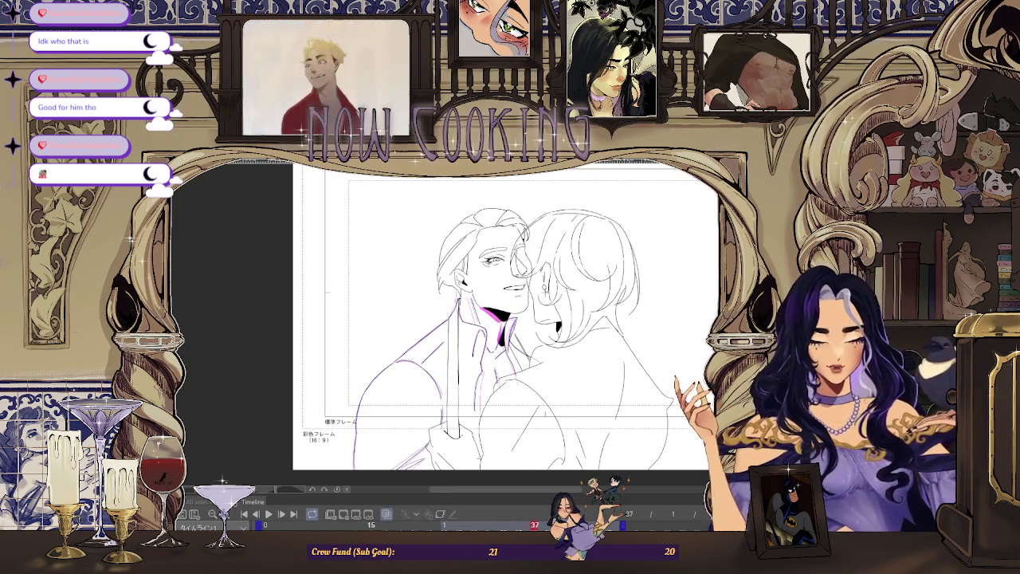
scroll(446, 371, up, 2)
scroll(446, 372, up, 3)
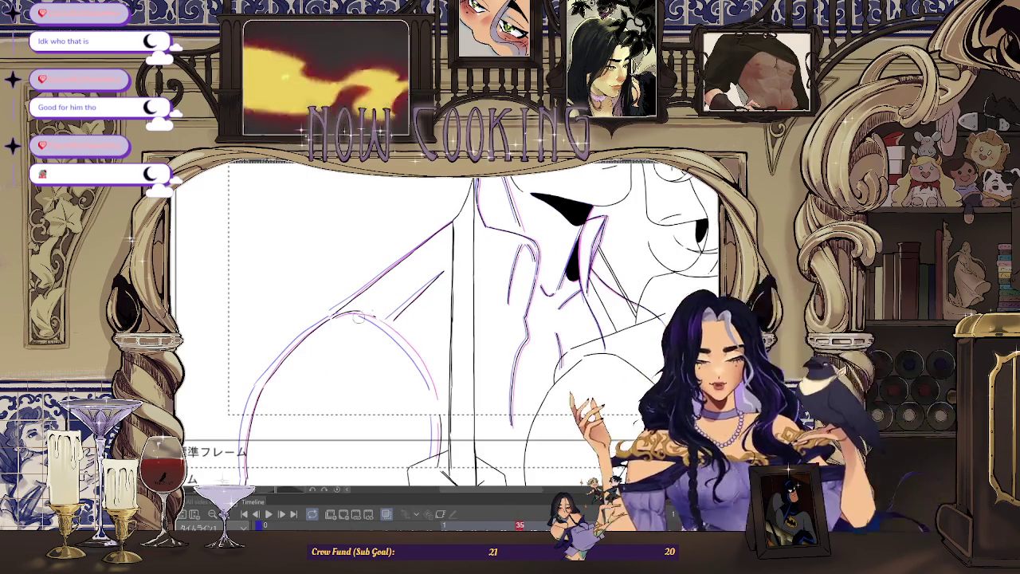
scroll(463, 319, down, 2)
scroll(335, 399, up, 2)
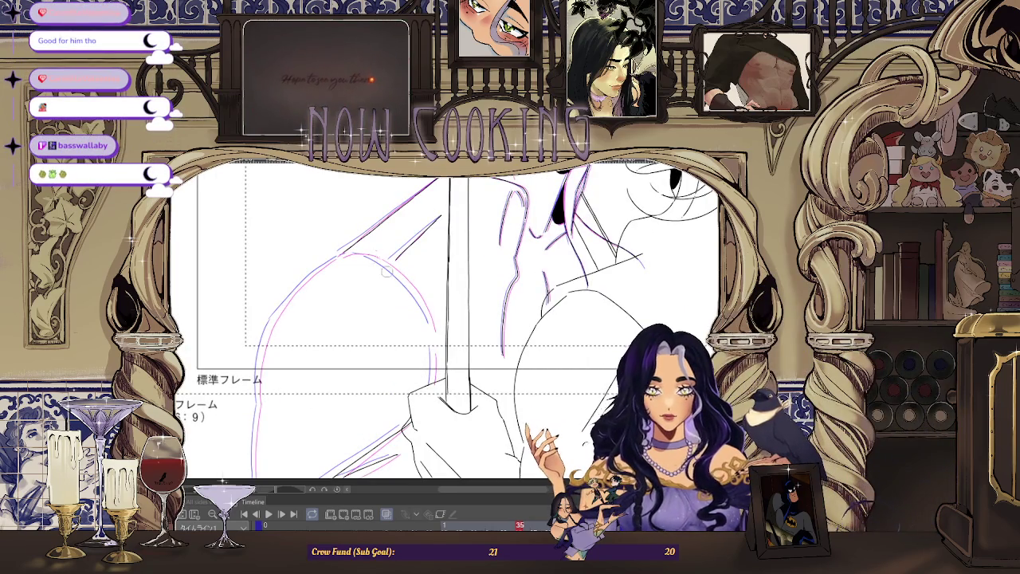
scroll(372, 258, up, 1)
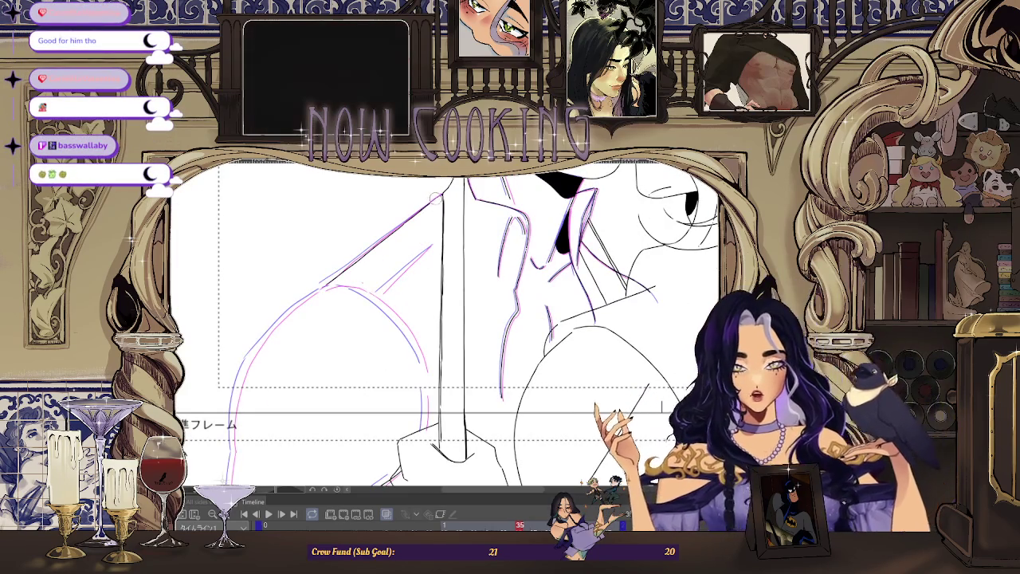
scroll(428, 214, up, 1)
scroll(683, 356, up, 1)
scroll(683, 356, up, 1)
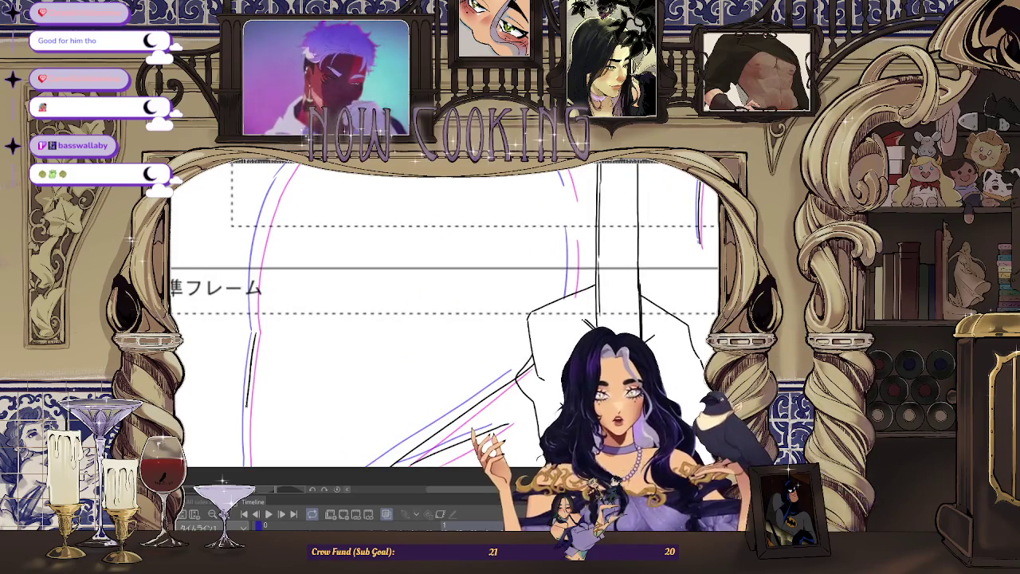
key(-)
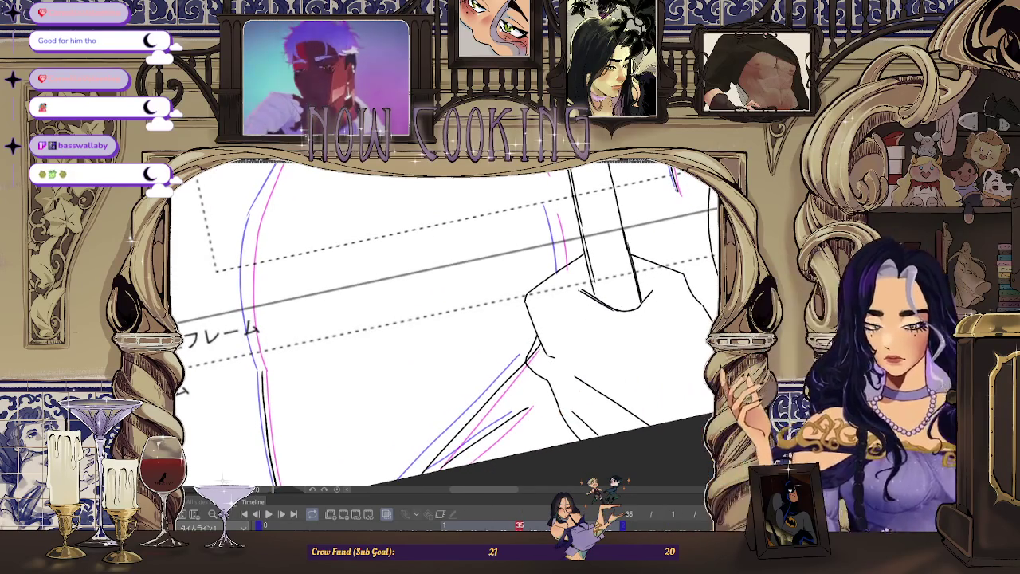
scroll(544, 324, down, 1)
scroll(543, 324, down, 1)
scroll(328, 444, up, 1)
scroll(328, 444, up, 1)
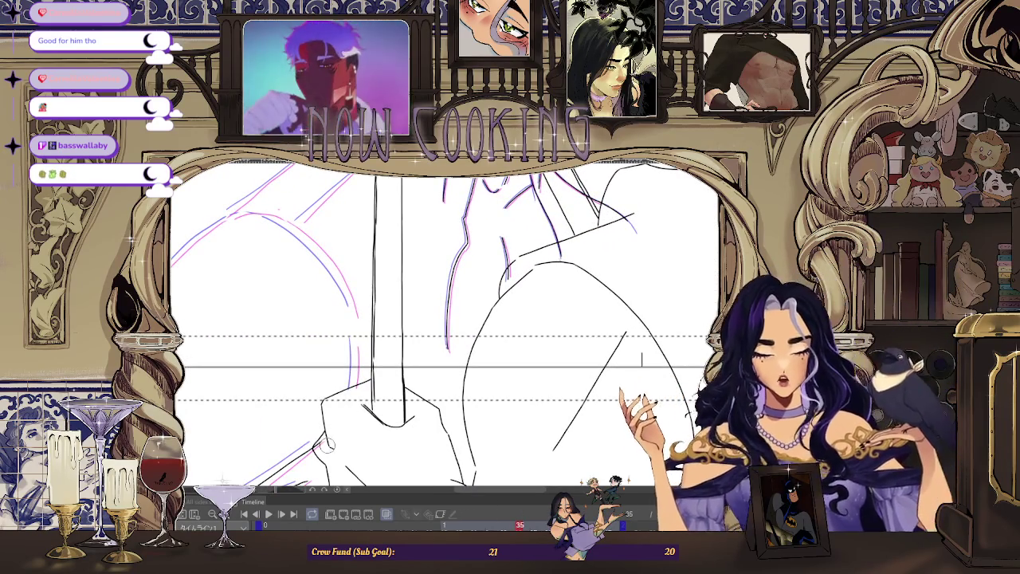
scroll(517, 354, down, 3)
scroll(517, 354, down, 2)
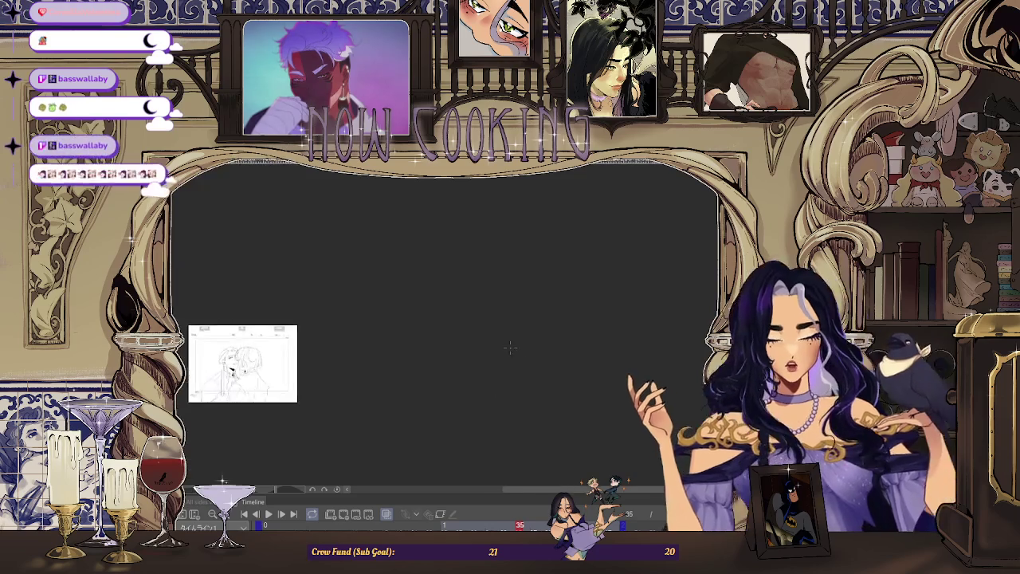
scroll(517, 354, up, 2)
scroll(404, 388, up, 2)
scroll(404, 388, up, 1)
scroll(404, 388, up, 1)
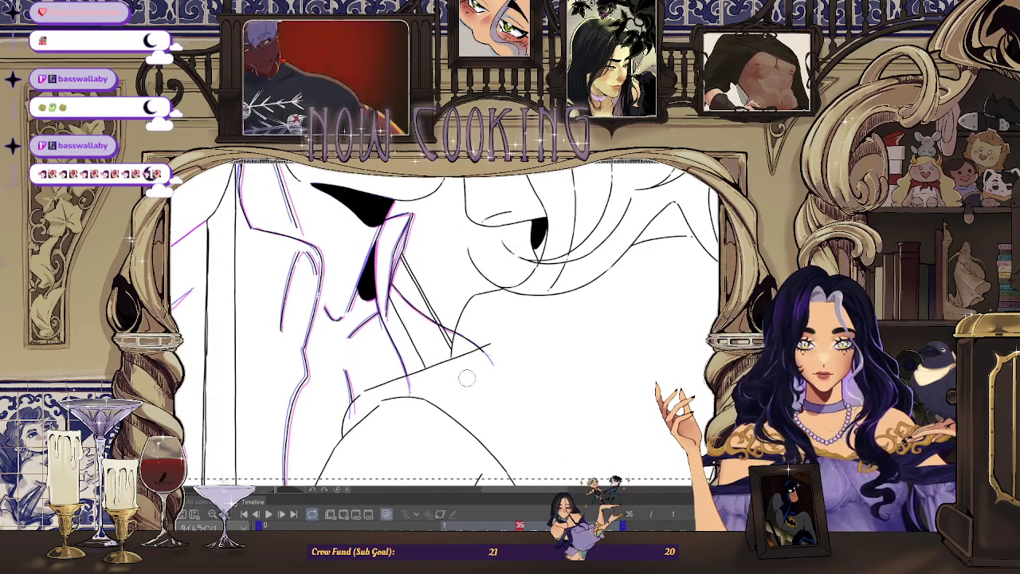
scroll(479, 409, down, 3)
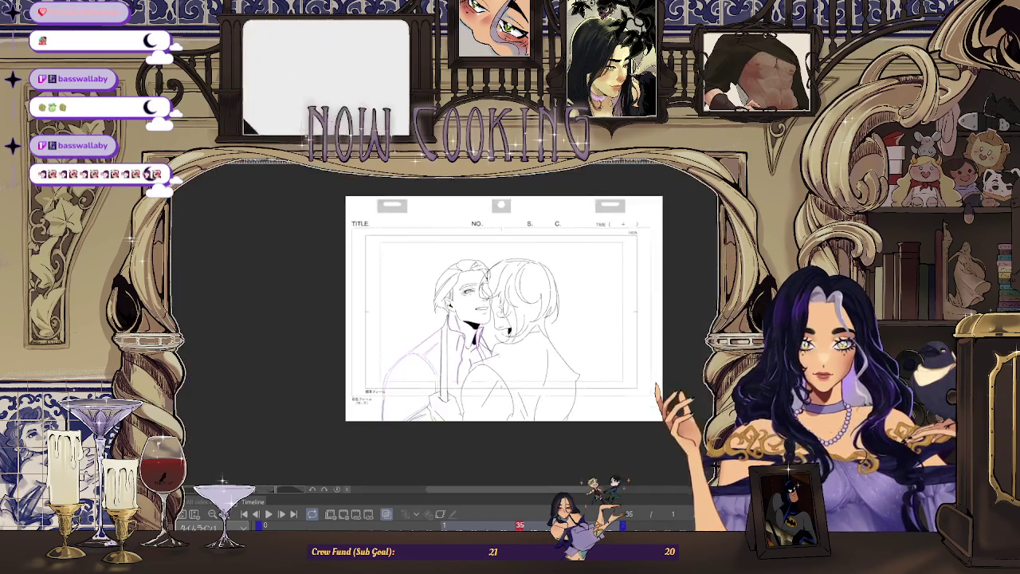
scroll(393, 309, up, 2)
scroll(393, 309, up, 1)
drag(402, 298, 384, 338)
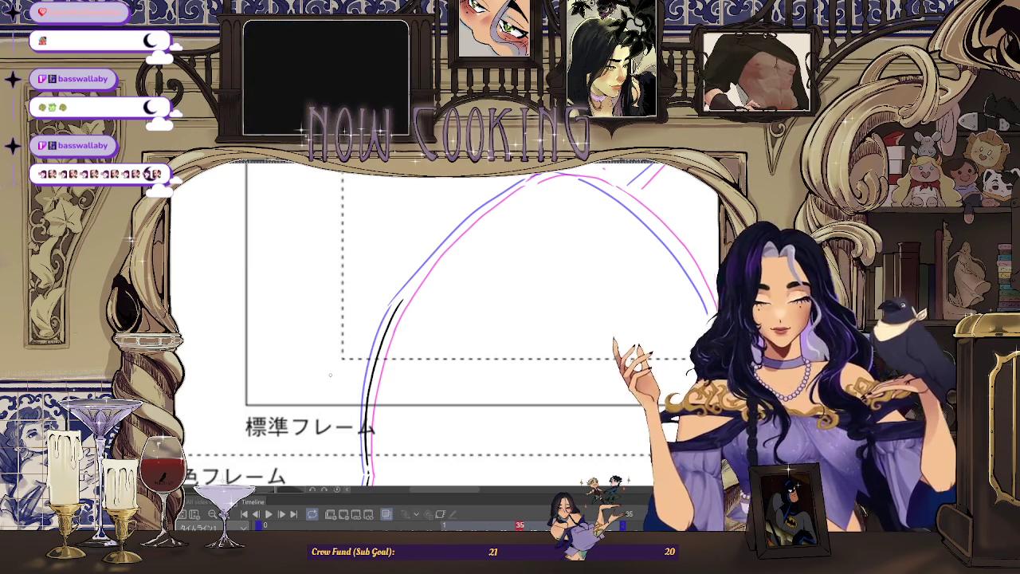
Step: Trace the blue rough arc and the pink rough in clean black ink, rotating the canvas
scroll(423, 263, up, 5)
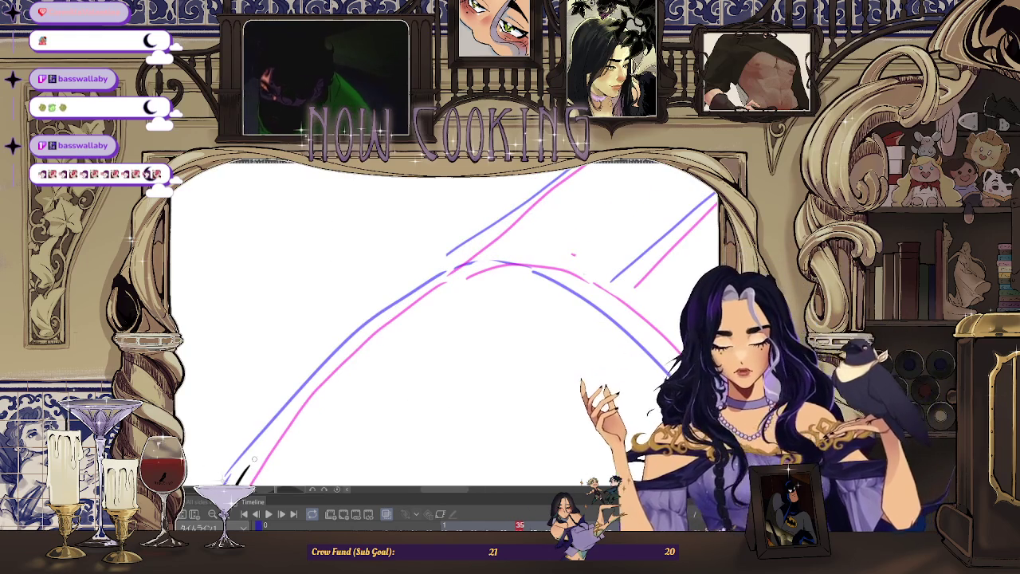
drag(231, 482, 448, 273)
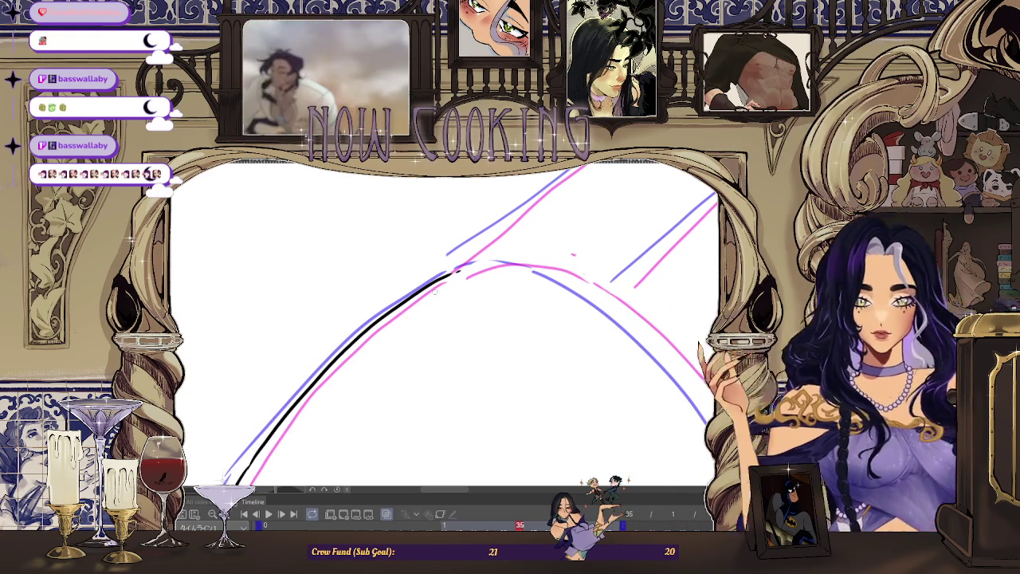
mouse_move(414, 287)
mouse_down()
mouse_move(317, 448)
mouse_move(366, 351)
mouse_move(387, 363)
mouse_up()
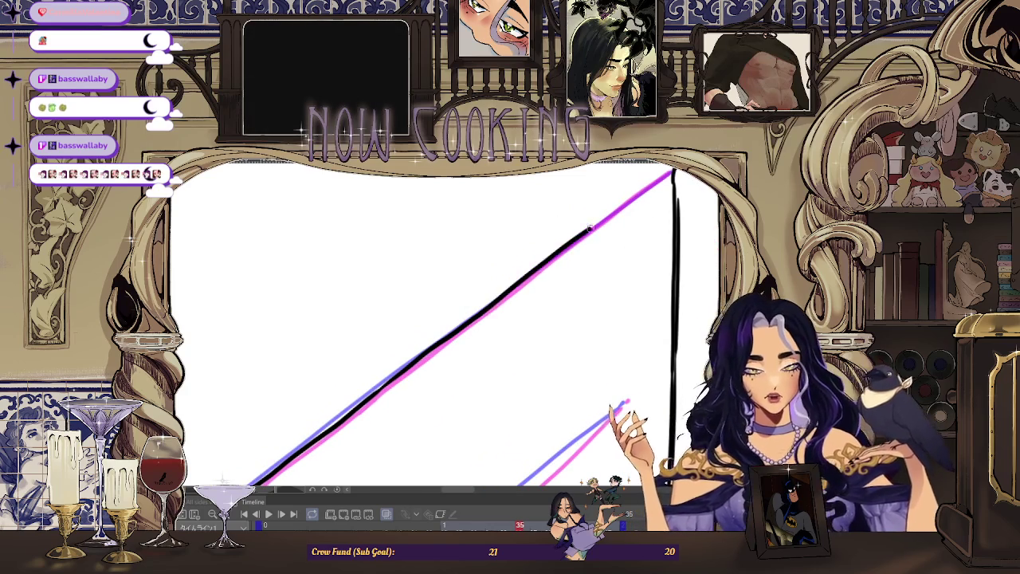
drag(526, 278, 631, 203)
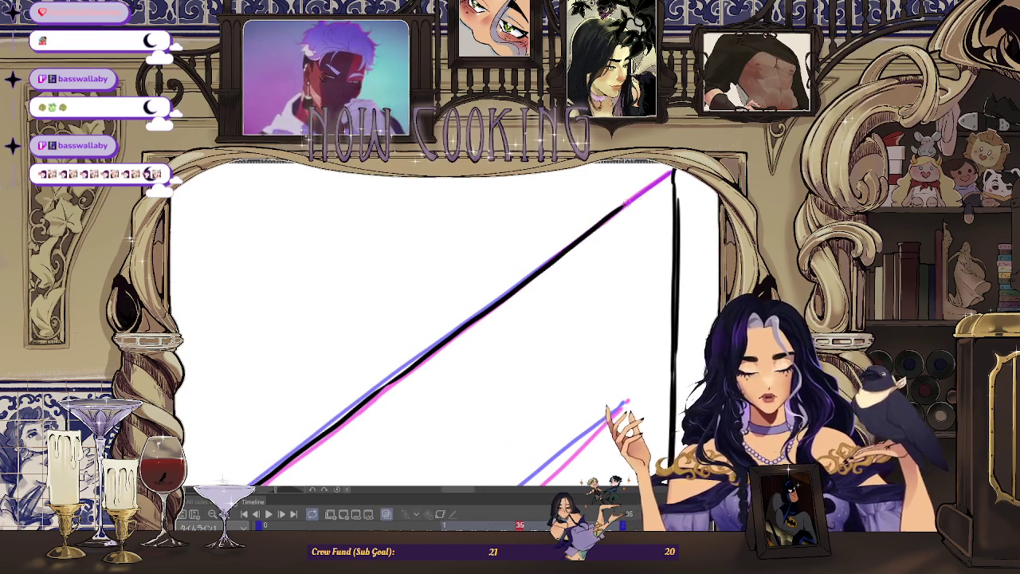
scroll(587, 259, down, 3)
scroll(578, 344, down, 3)
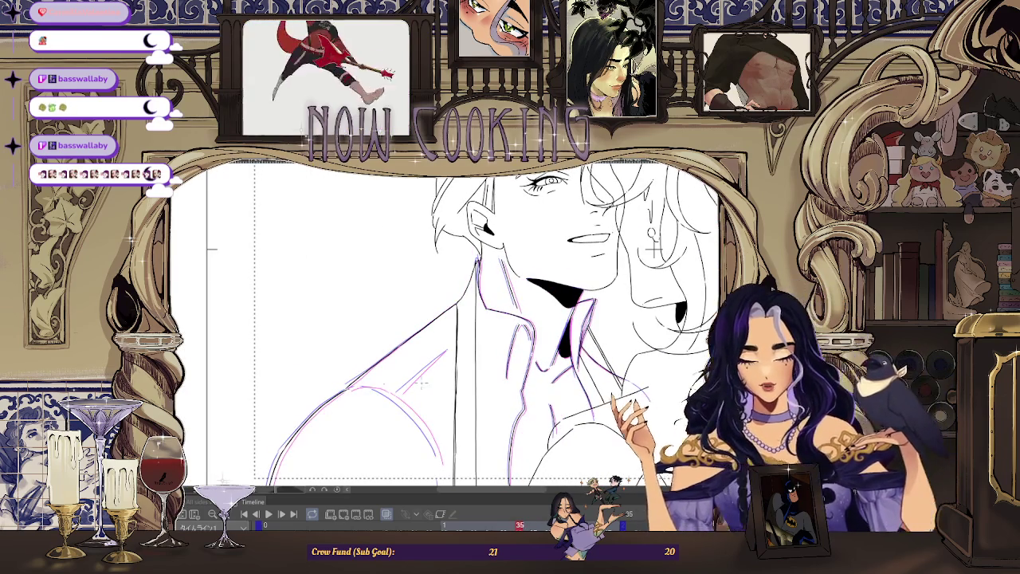
scroll(362, 401, up, 3)
scroll(362, 401, up, 2)
scroll(362, 401, up, 2)
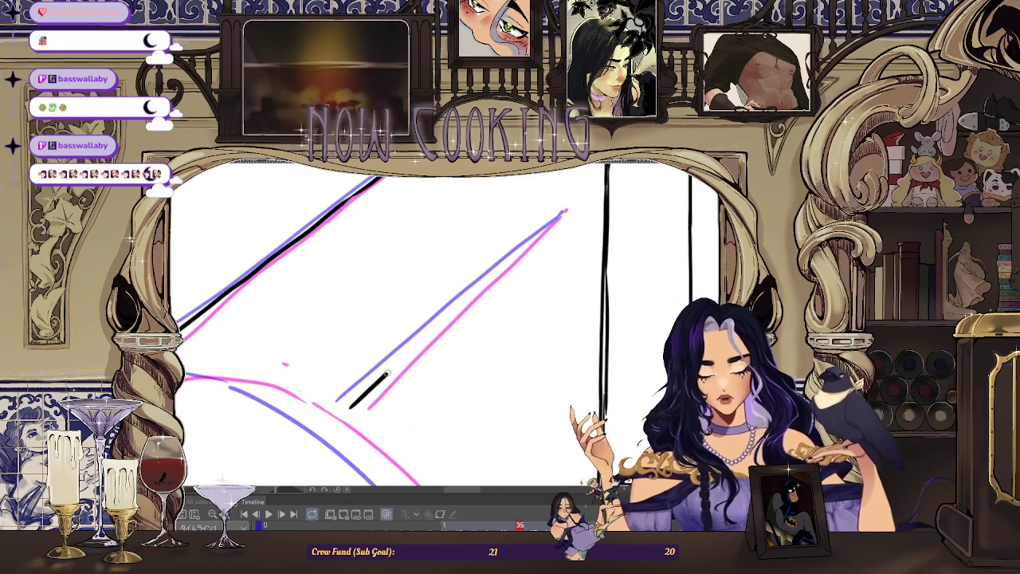
Step: Lengthen the shoulder ink line and add a short vertical stroke with the view mirrored
drag(355, 403, 411, 351)
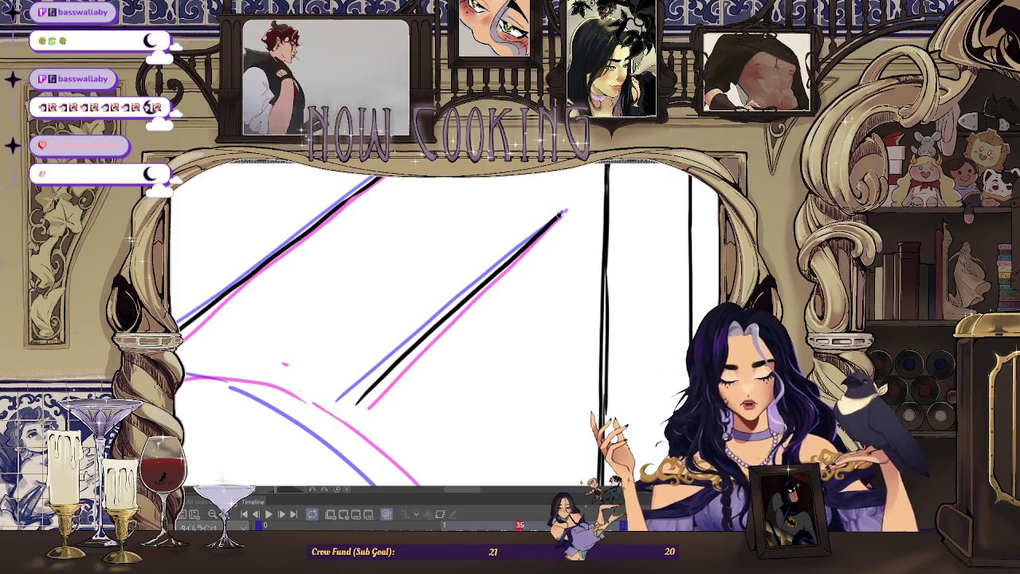
scroll(563, 214, down, 2)
scroll(563, 214, down, 3)
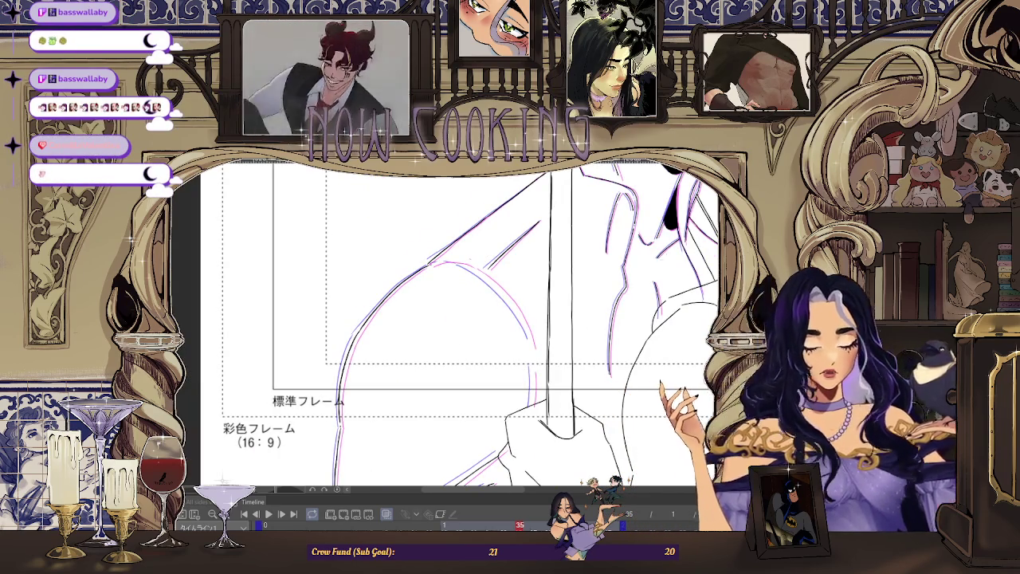
key(h)
scroll(447, 319, up, 3)
drag(350, 369, 349, 406)
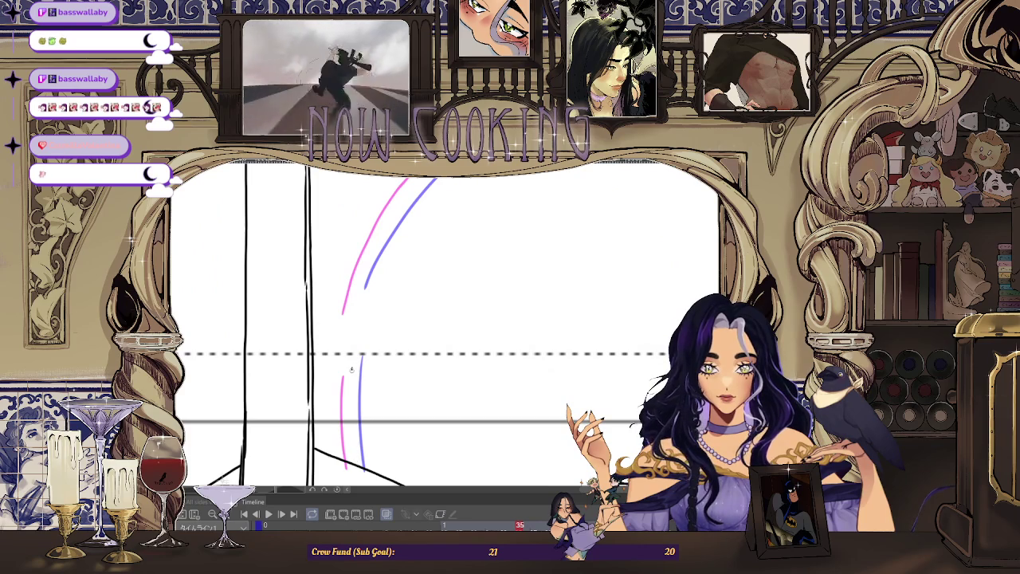
Step: Extend the curved shoulder ink line further to the right
scroll(446, 318, down, 3)
scroll(447, 318, up, 3)
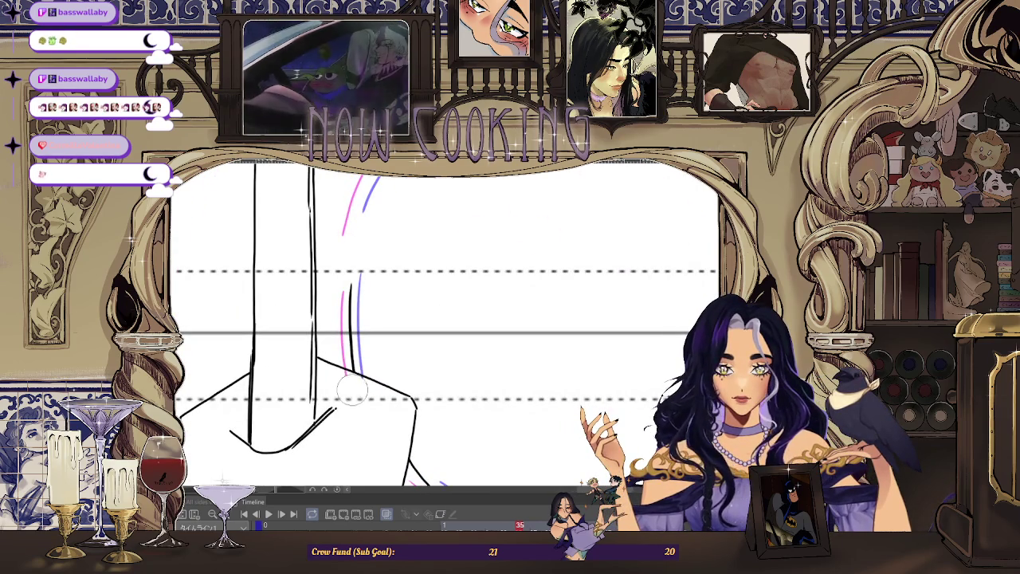
scroll(380, 257, down, 3)
scroll(282, 233, up, 3)
scroll(283, 233, down, 2)
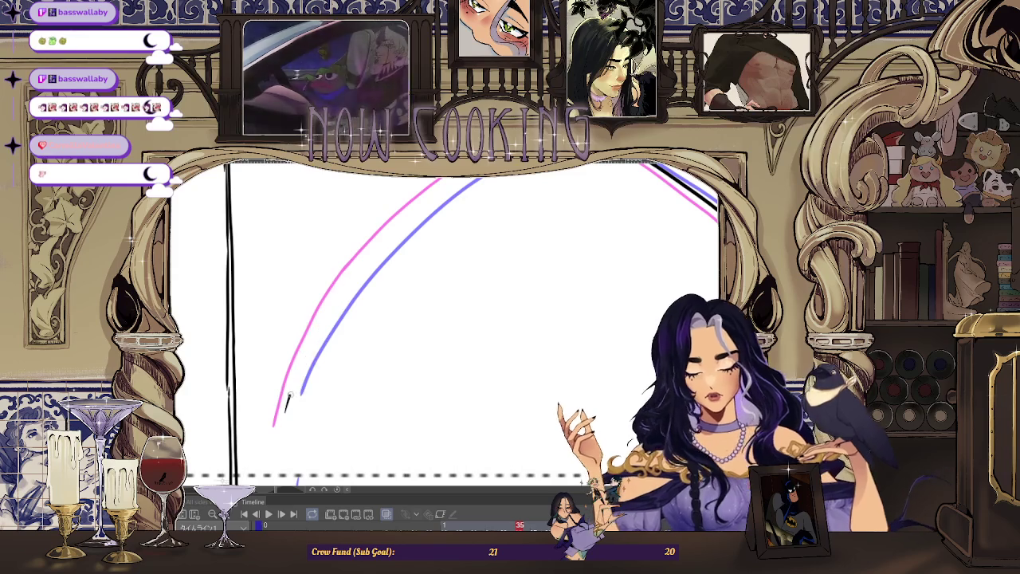
scroll(401, 226, down, 3)
scroll(334, 320, up, 3)
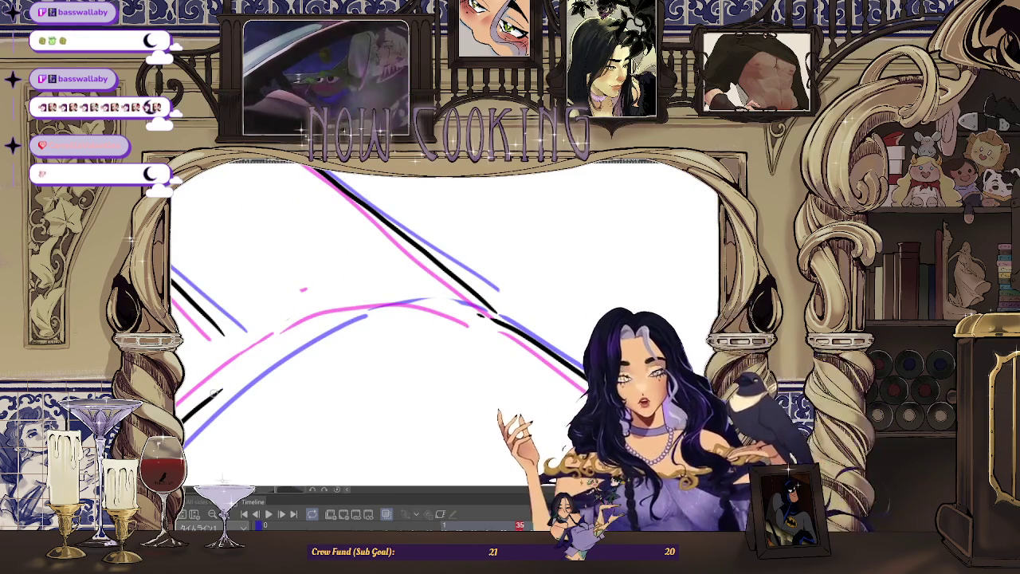
drag(335, 320, 387, 308)
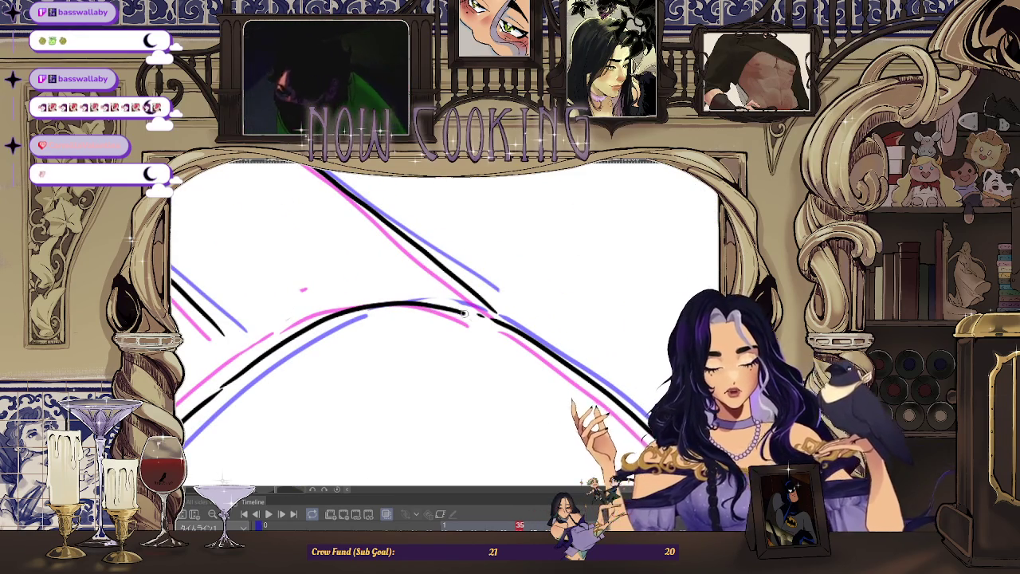
scroll(461, 312, down, 2)
scroll(450, 253, down, 4)
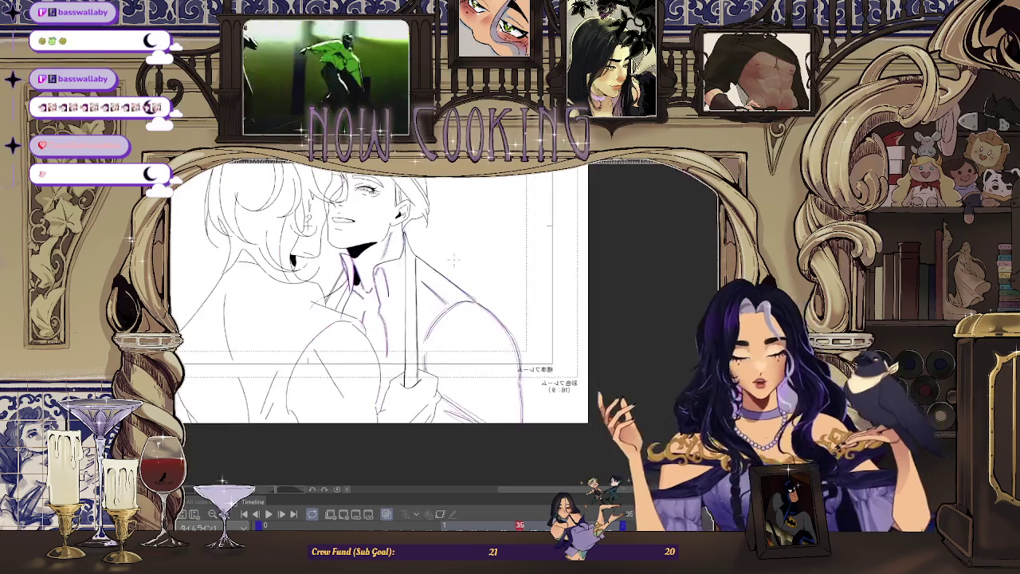
Step: Enlarge the view of the whole inked drawing to review the embrace
scroll(450, 254, up, 1)
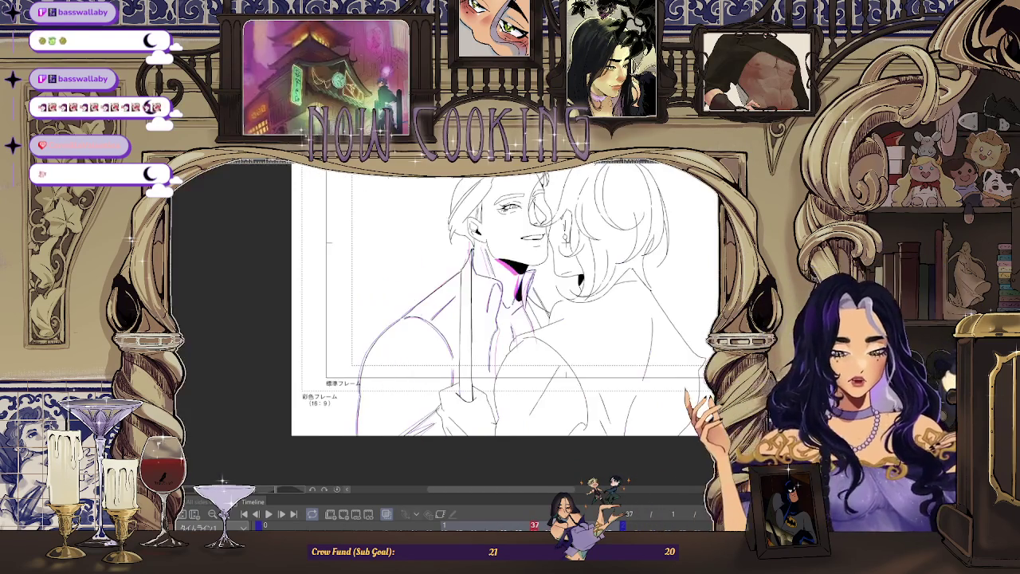
key(ctrl+plus)
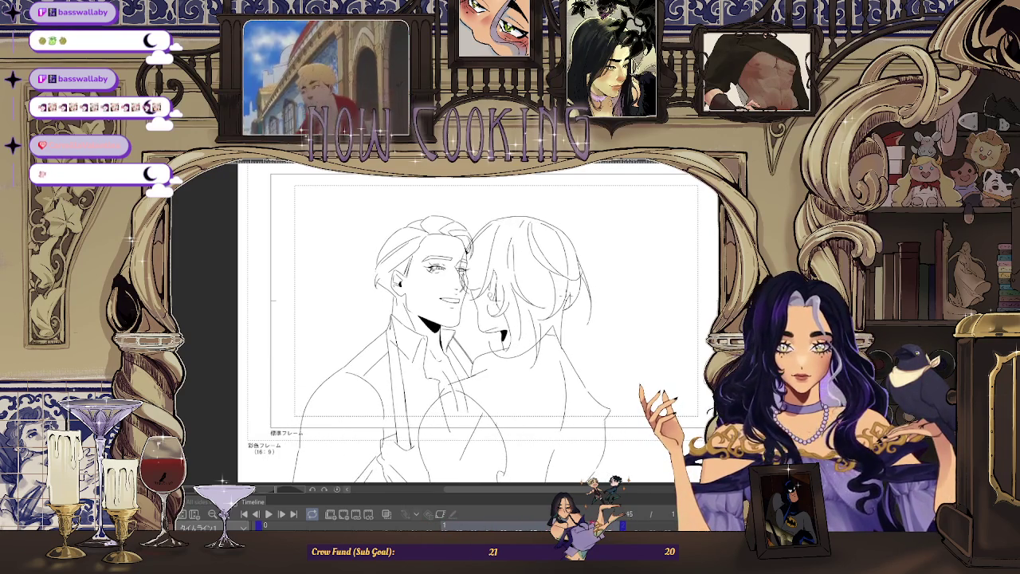
scroll(365, 351, up, 5)
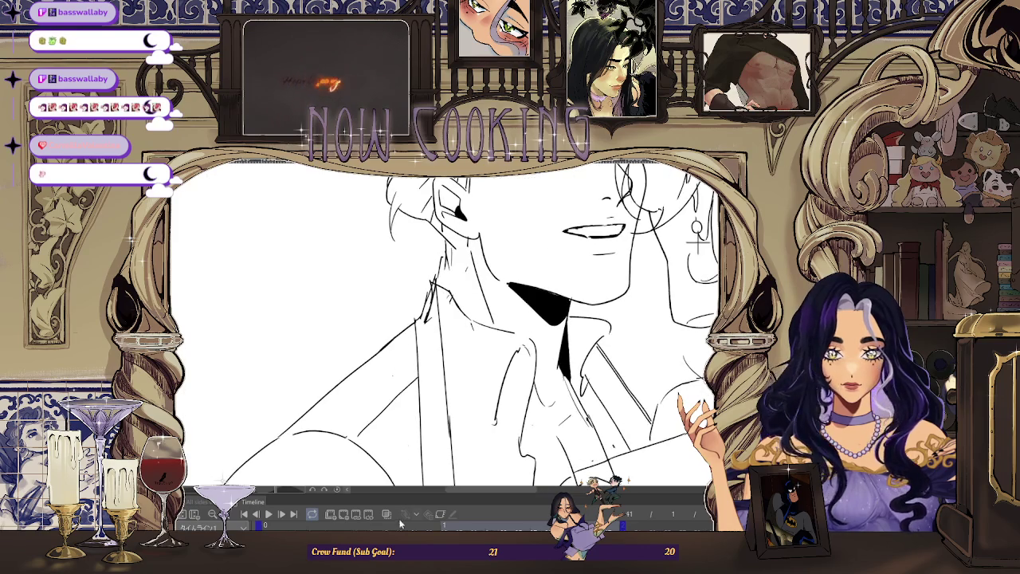
Step: Zoom in on the left man's collar and undo a stray hook stroke at the line's peak
scroll(419, 279, up, 2)
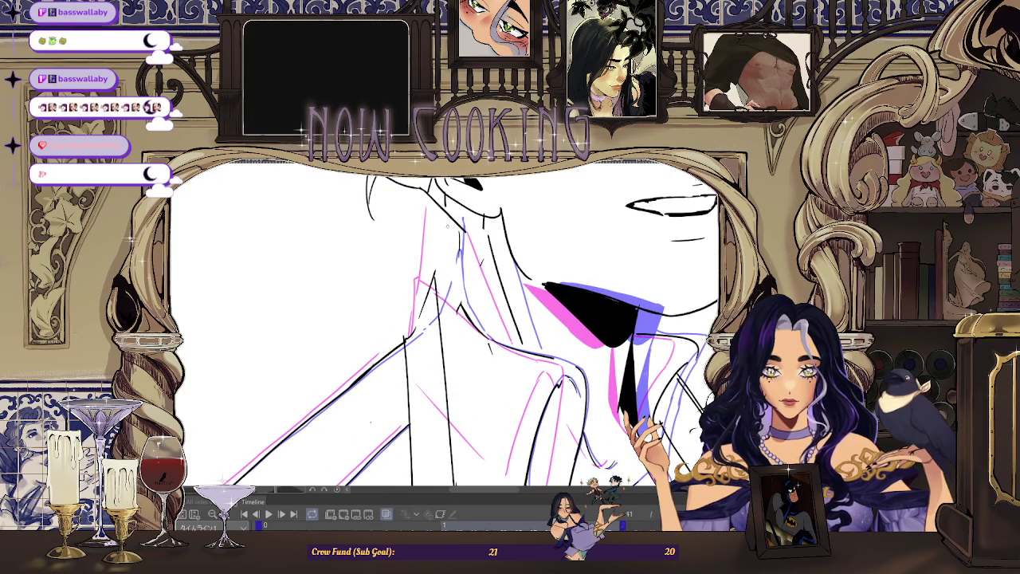
scroll(414, 319, up, 1)
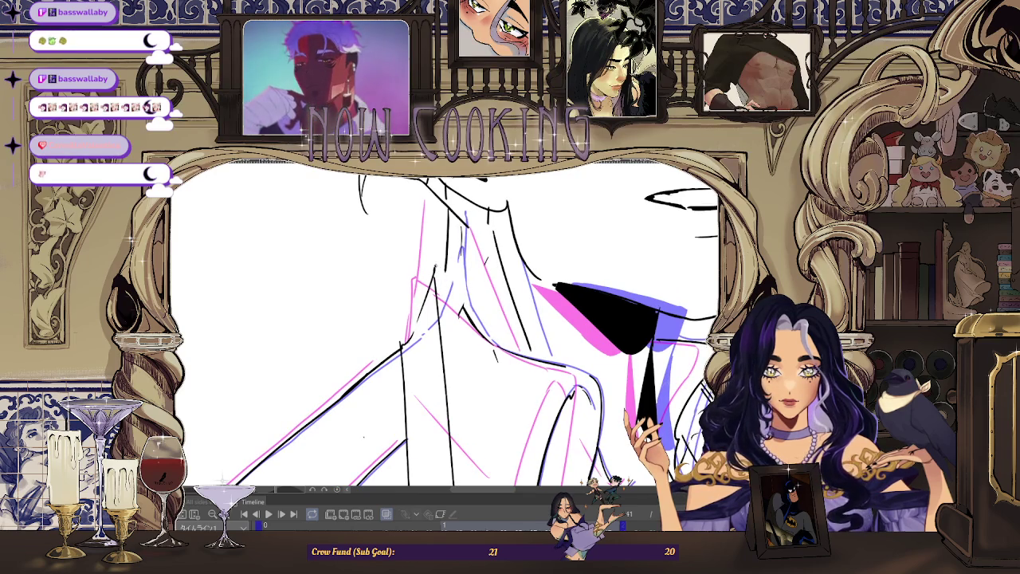
scroll(439, 270, up, 1)
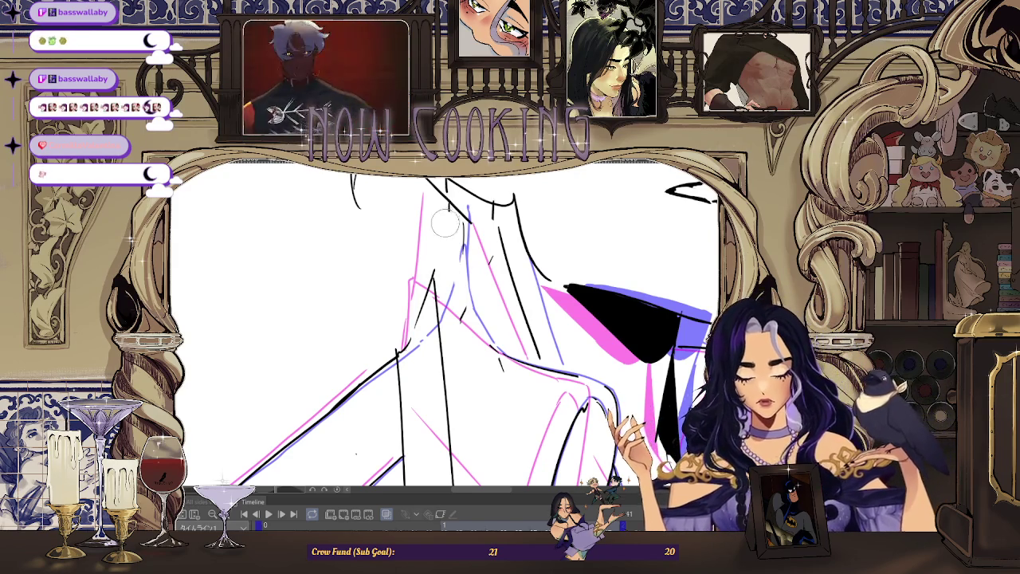
drag(434, 273, 440, 266)
key(ctrl+z)
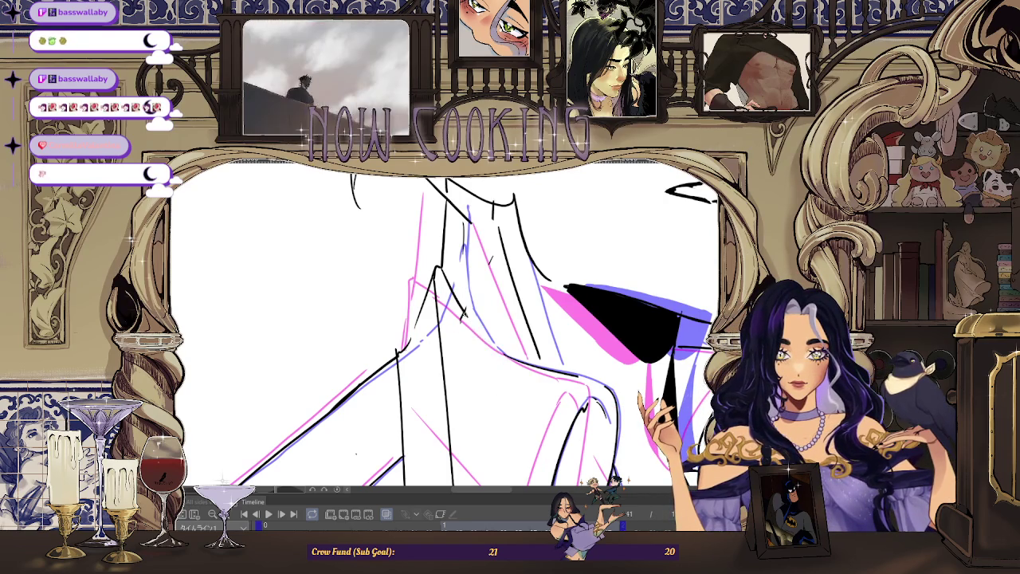
Step: Ink the left man's neck and collar lines over the pink and blue roughs
scroll(486, 259, down, 3)
scroll(480, 283, up, 3)
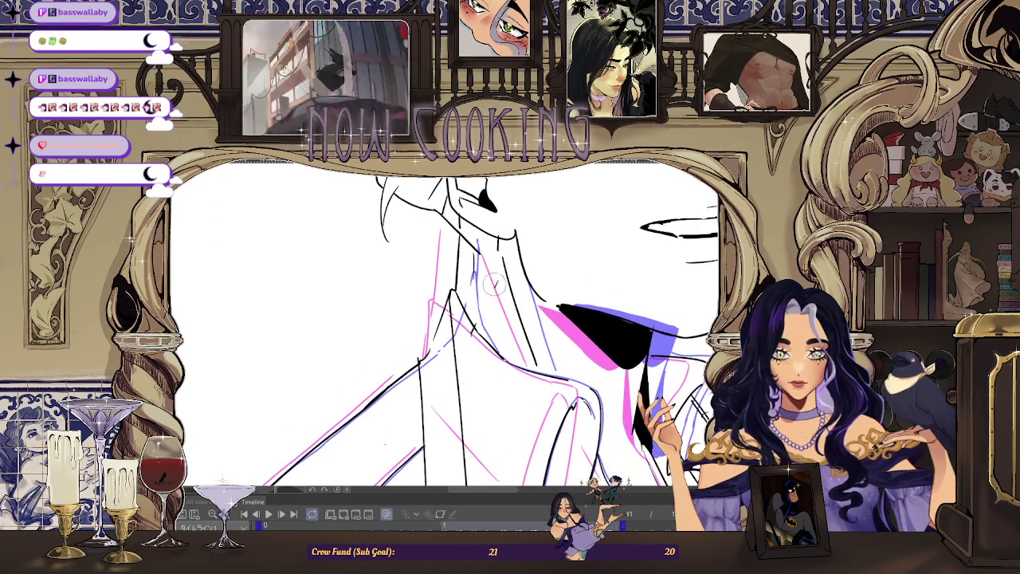
scroll(494, 285, down, 3)
scroll(494, 286, up, 3)
scroll(532, 288, down, 1)
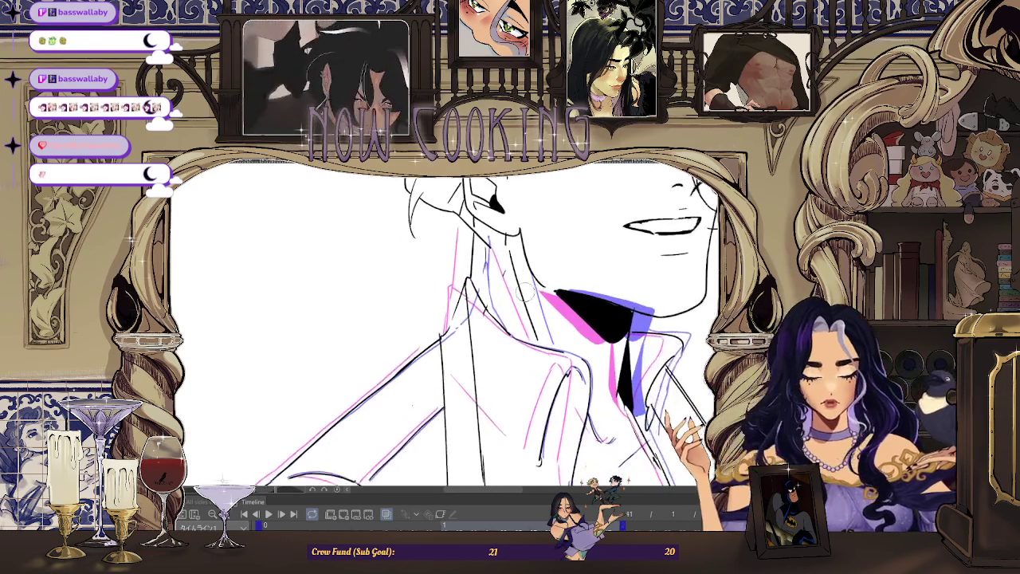
scroll(531, 288, up, 1)
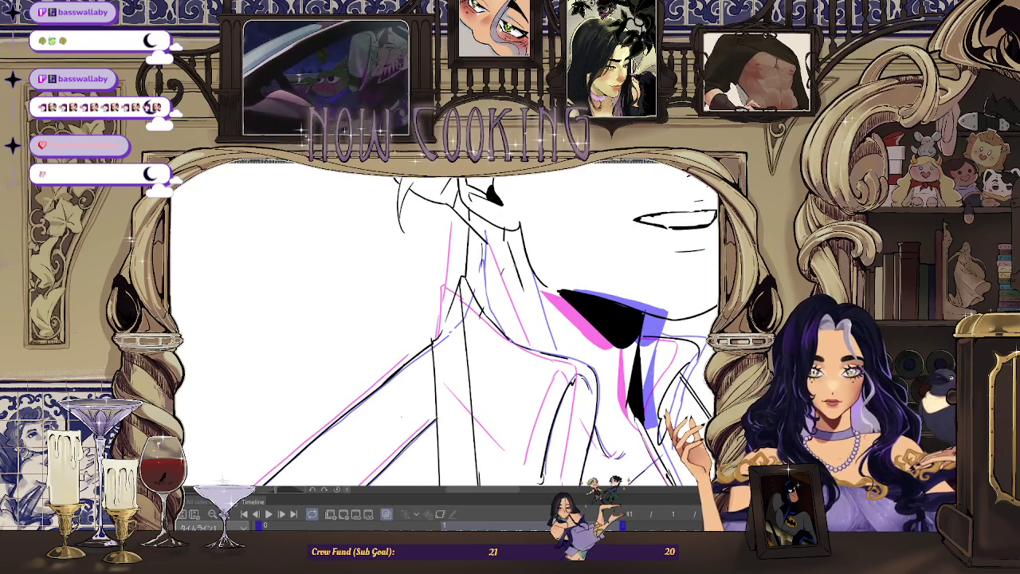
scroll(507, 262, down, 3)
scroll(507, 271, up, 1)
scroll(508, 295, up, 3)
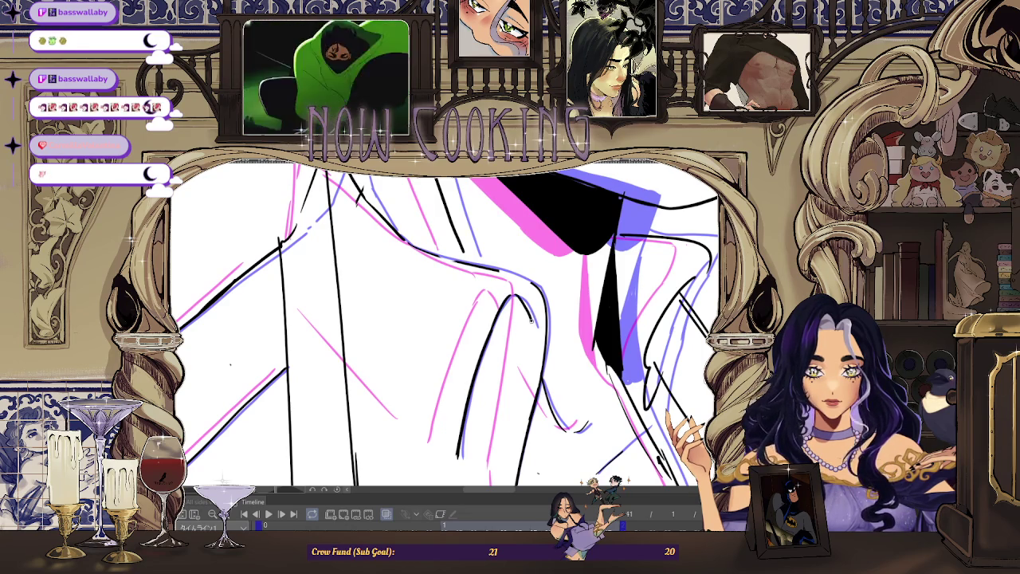
scroll(520, 240, up, 2)
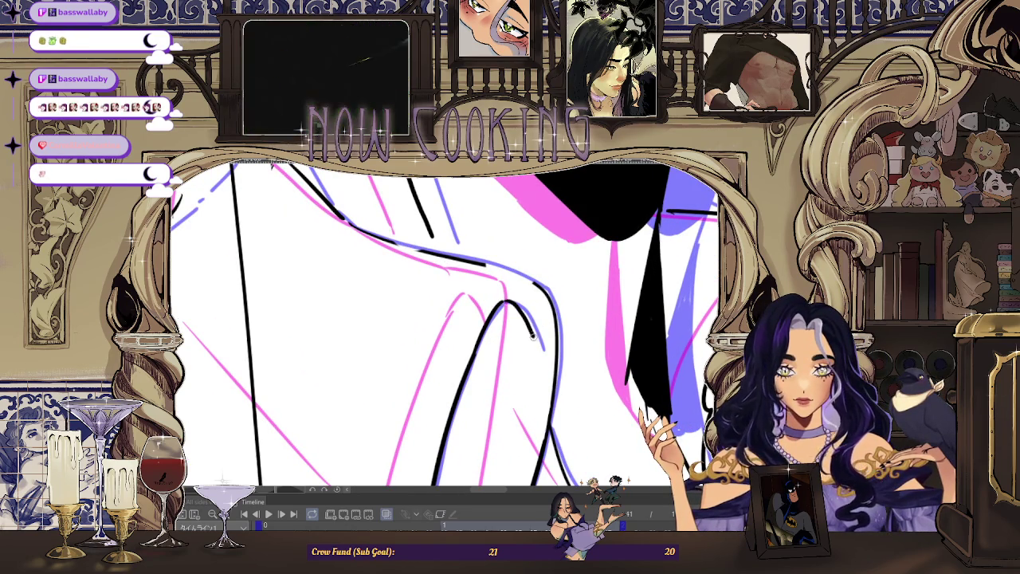
scroll(534, 318, down, 5)
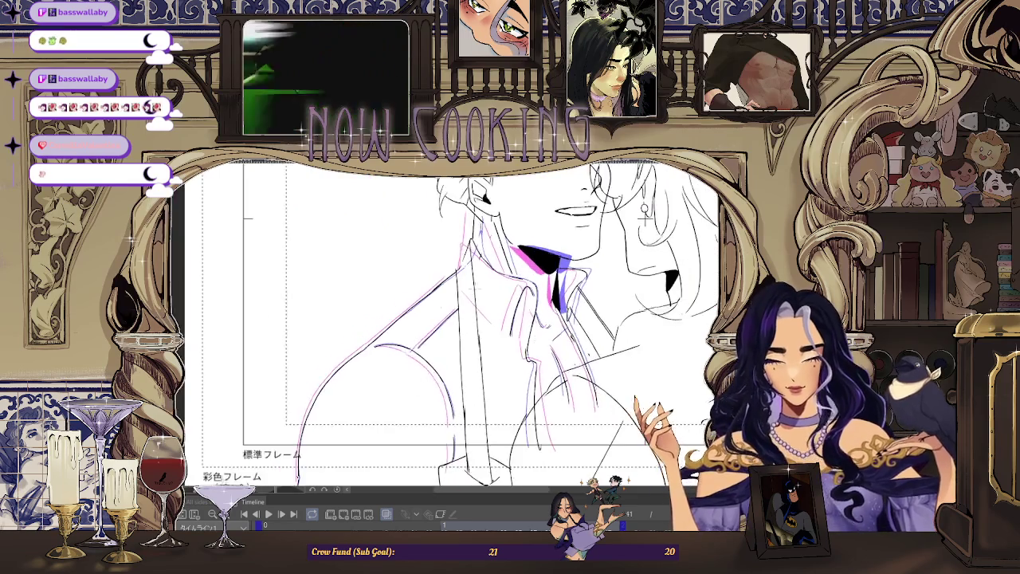
Step: Tilt the canvas slightly to continue inking the left man's collar lines
scroll(482, 311, down, 3)
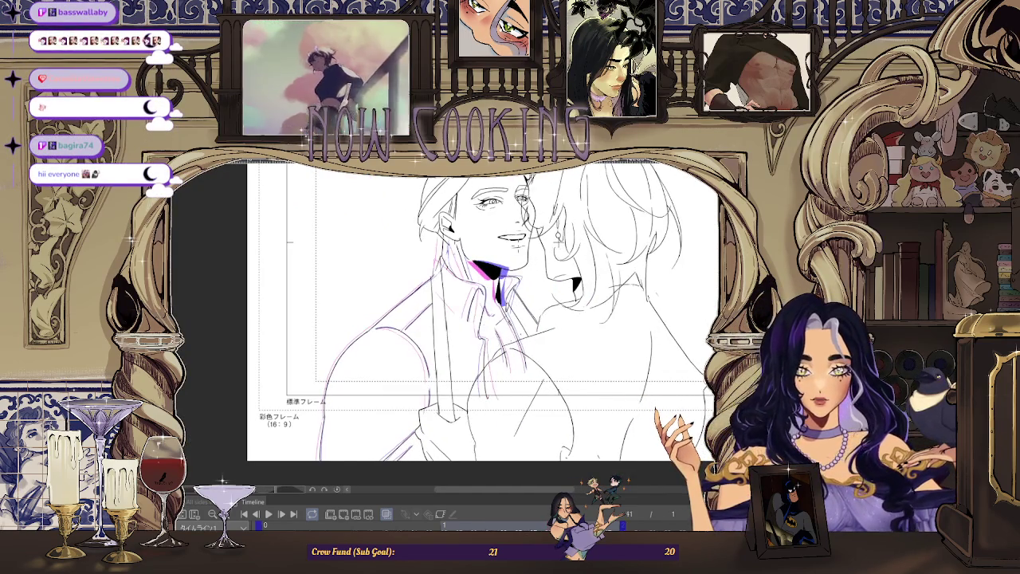
scroll(447, 263, up, 3)
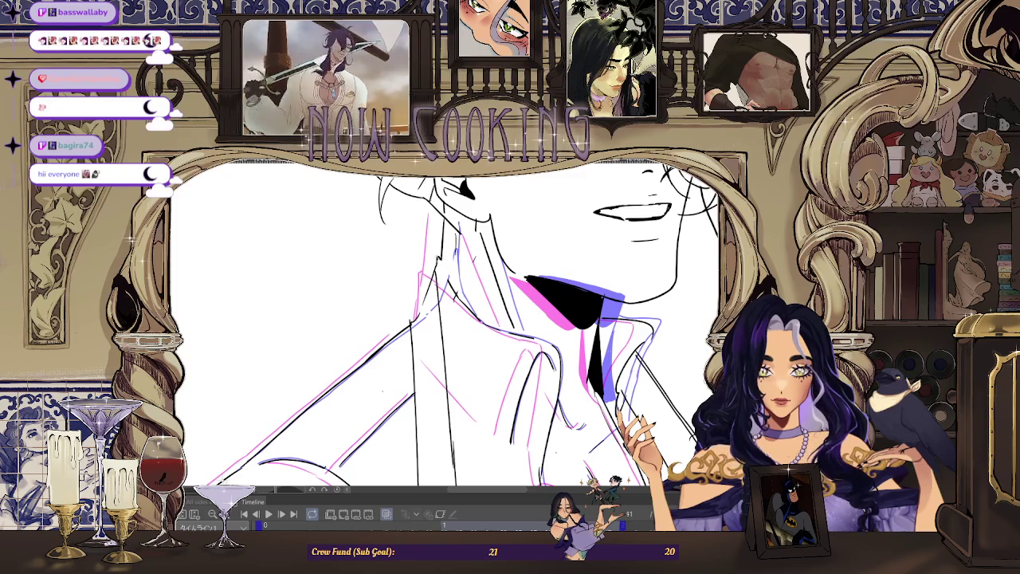
scroll(443, 326, down, 3)
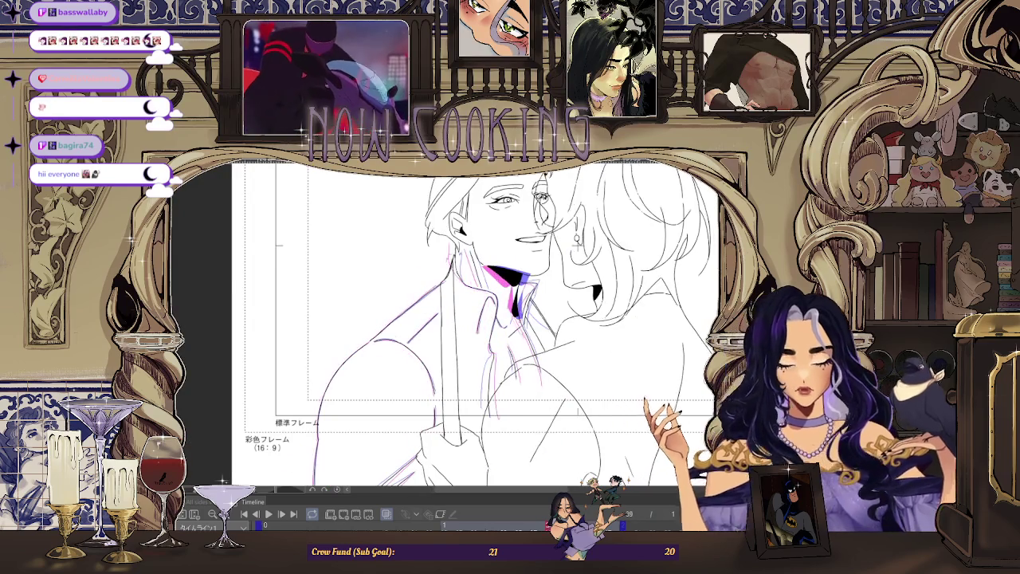
scroll(451, 263, up, 2)
scroll(451, 263, up, 1)
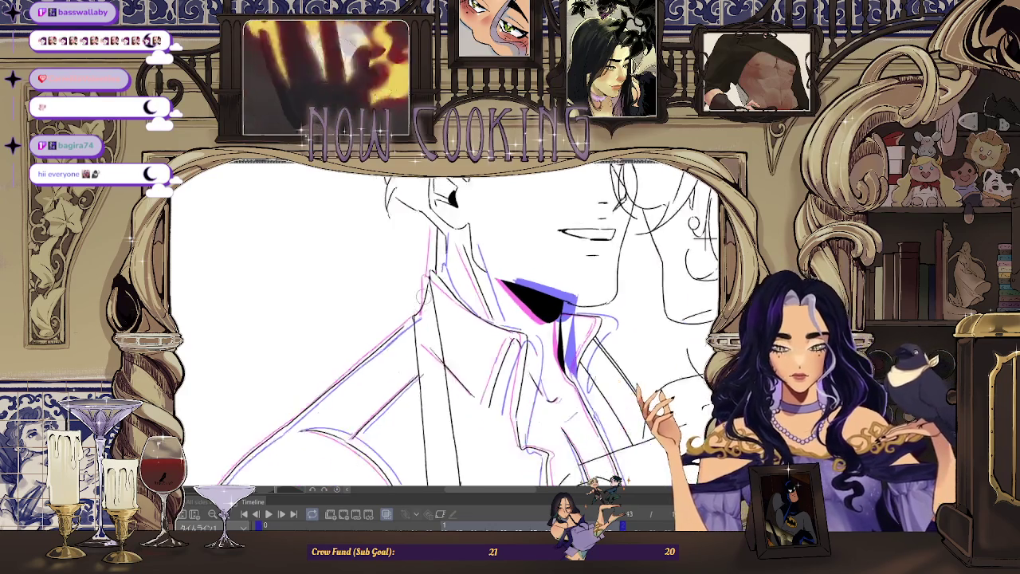
drag(423, 279, 408, 269)
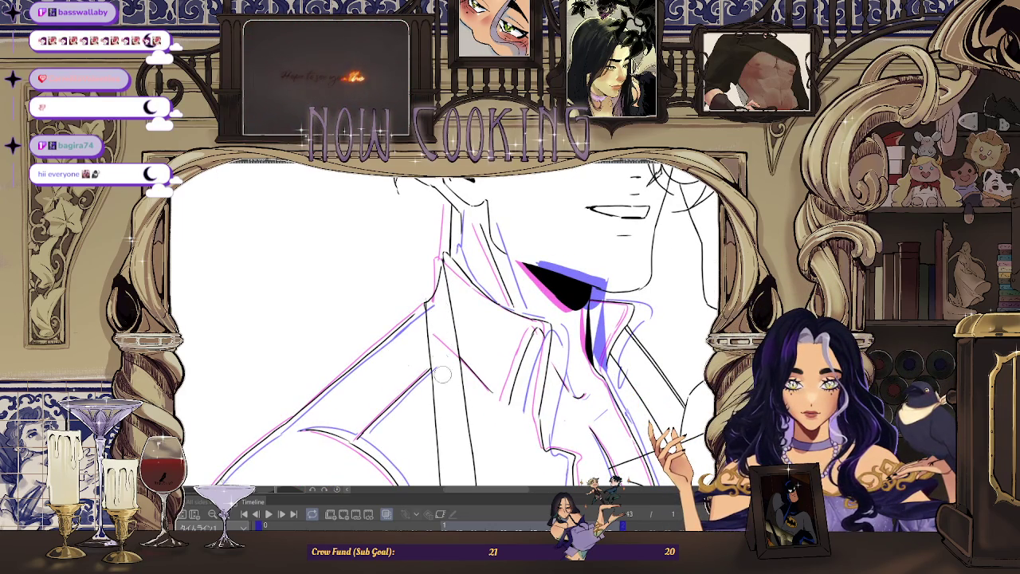
Step: Zoom toward the lower torso, then play back the inked frames
scroll(444, 322, down, 3)
scroll(510, 342, up, 3)
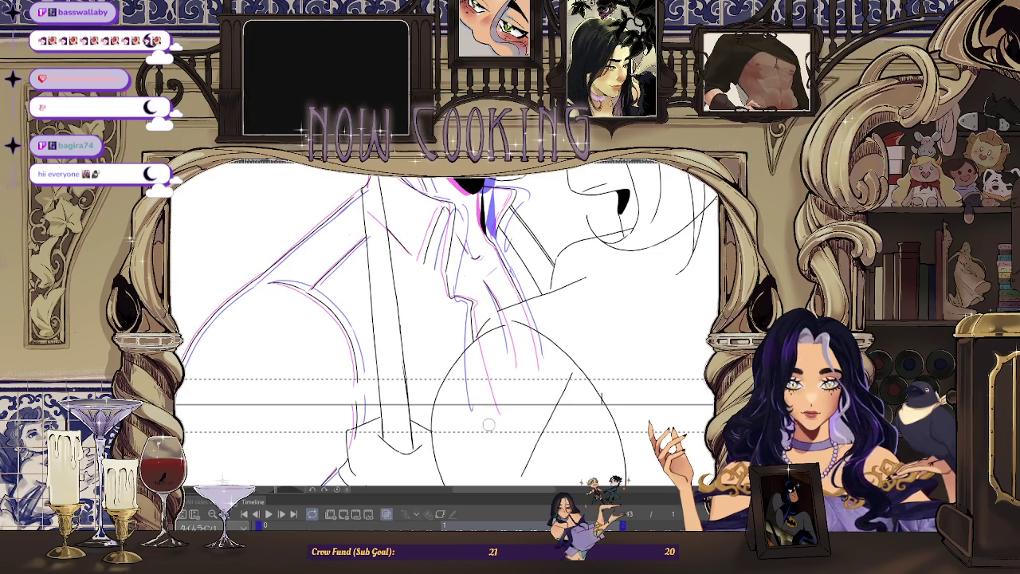
scroll(487, 416, down, 3)
scroll(407, 369, up, 3)
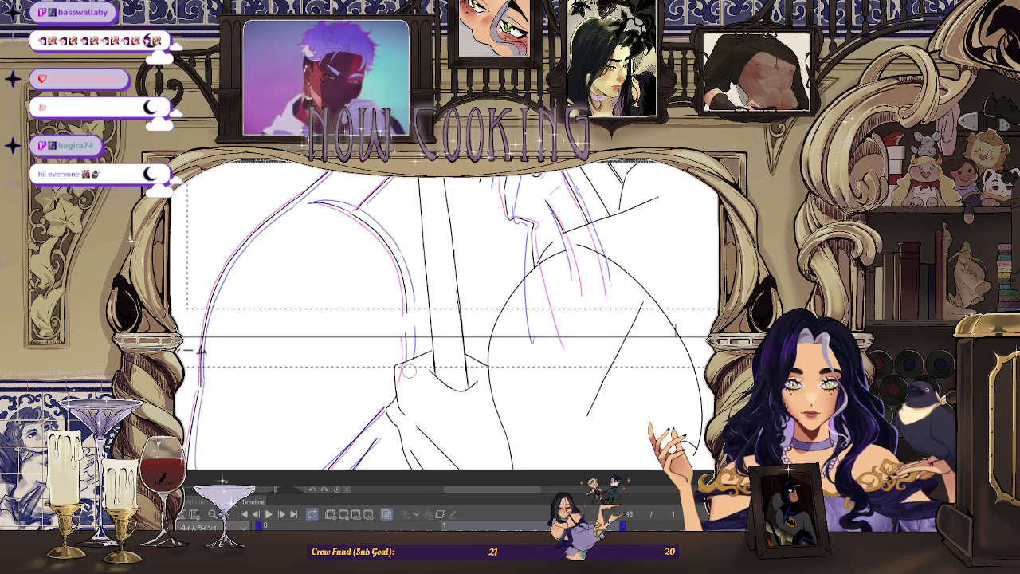
scroll(406, 369, down, 3)
key(space)
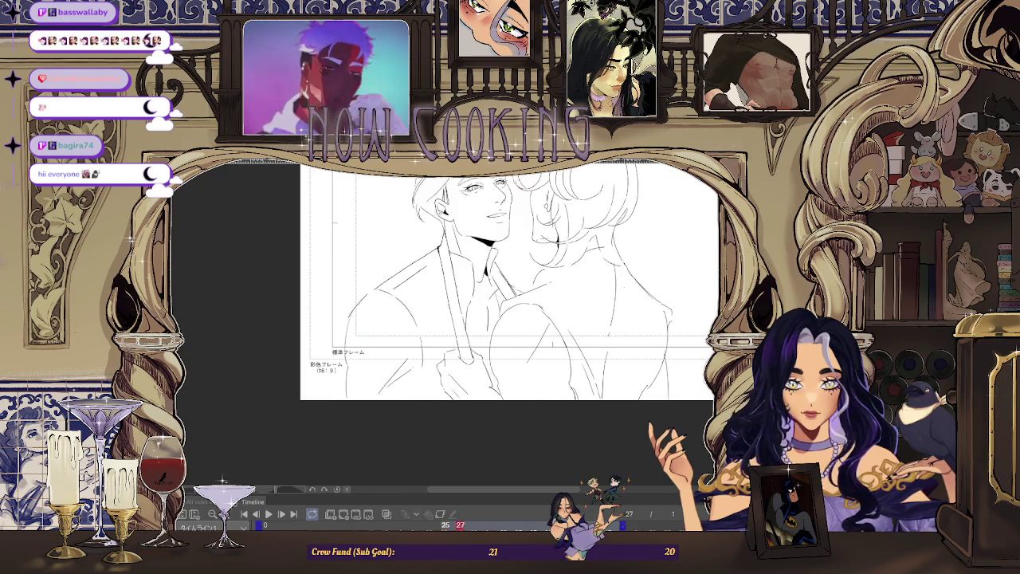
Step: Replay the inked frames with the whole drawing in view, ending on frame 27 with onion skins
scroll(451, 254, up, 5)
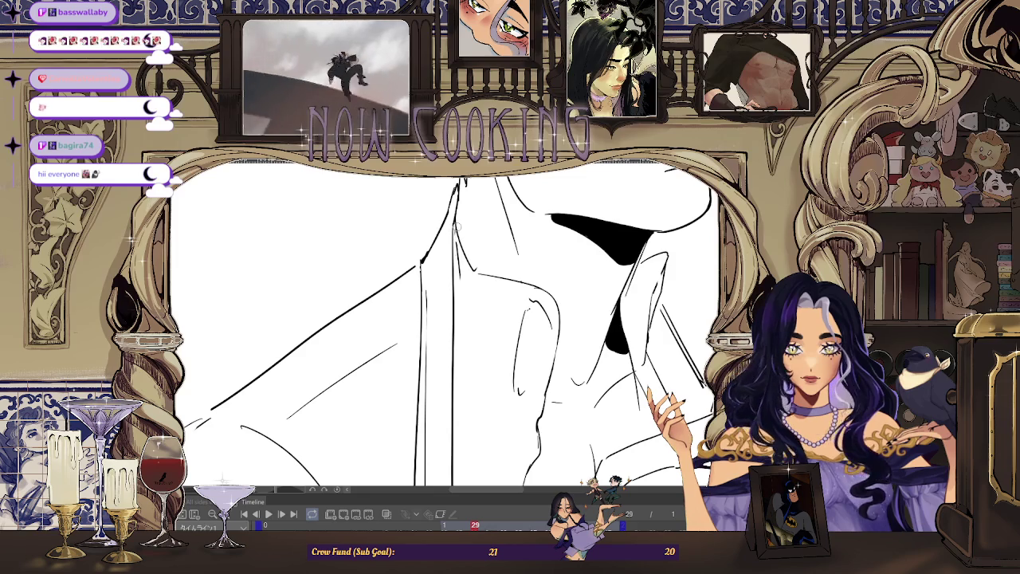
key(ctrl+minus)
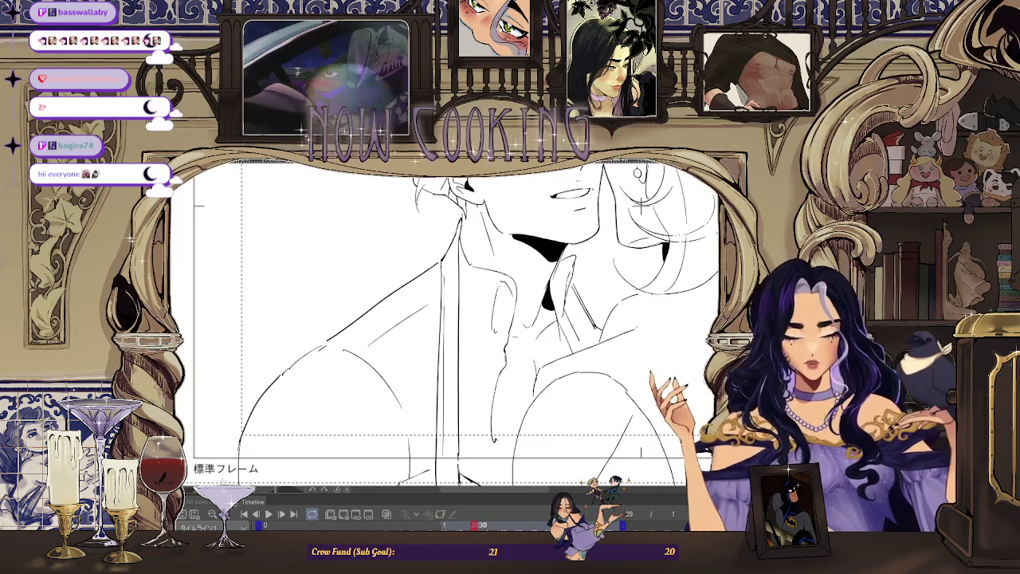
key(space)
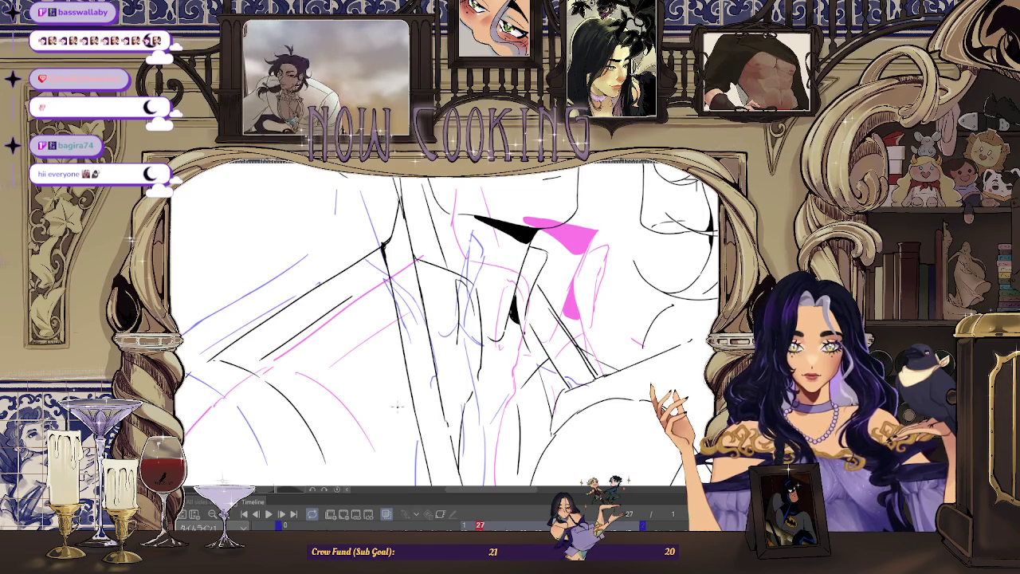
Step: Toggle the onion skins off and on while stepping back through frames 27 and 25
click(386, 514)
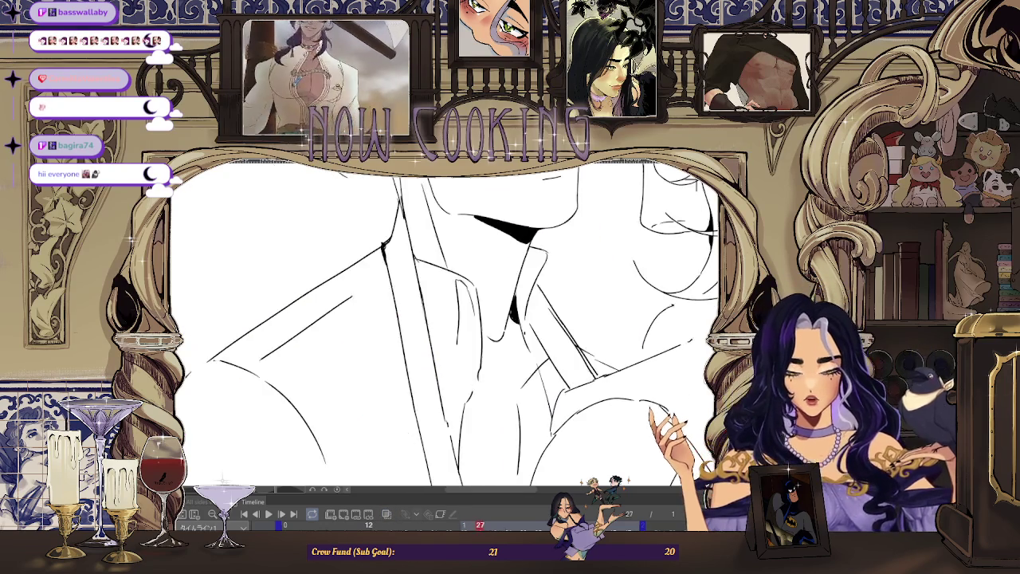
key(Left)
key(Left)
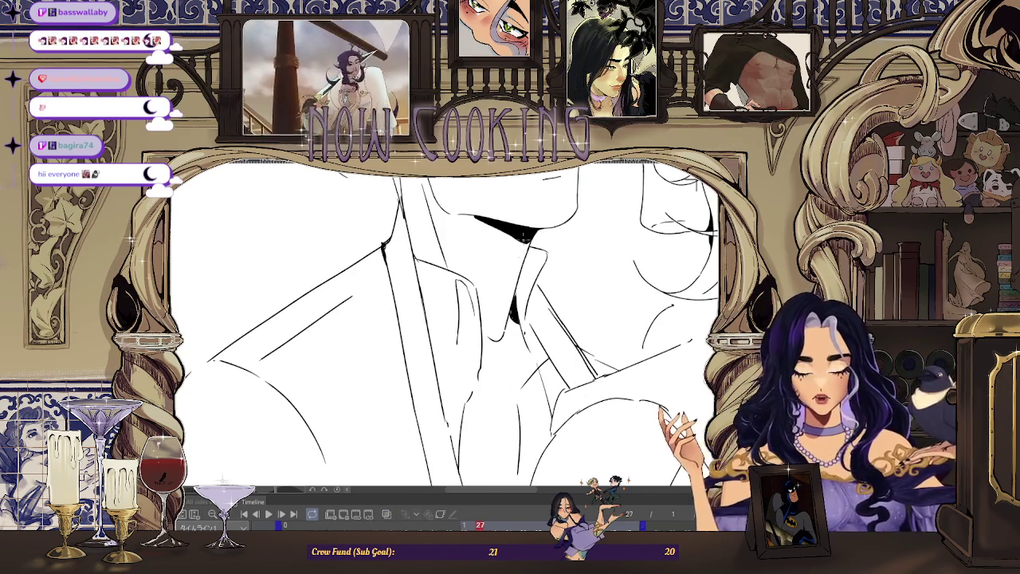
click(386, 515)
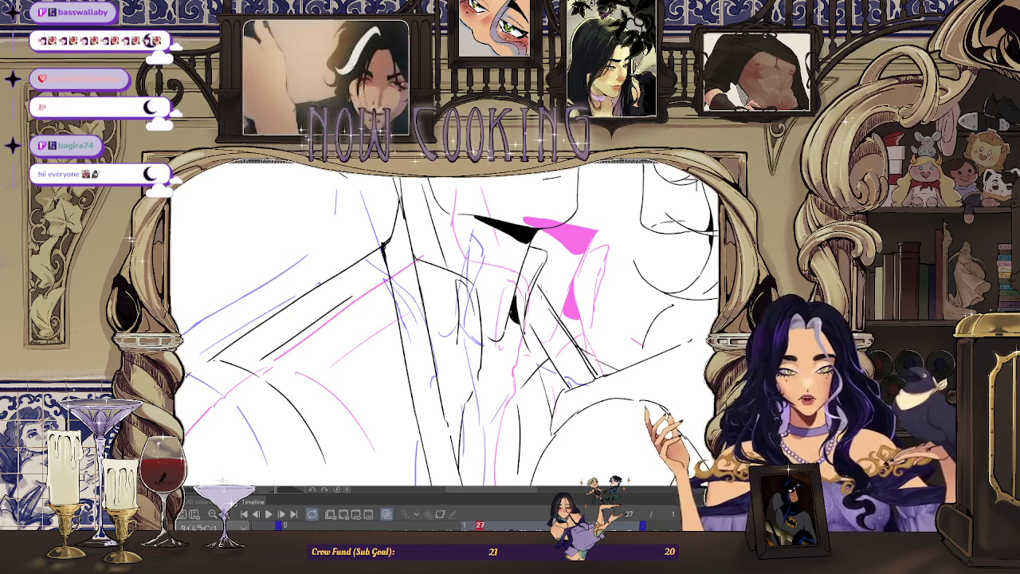
scroll(519, 233, down, 1)
click(386, 515)
key(Left)
key(Left)
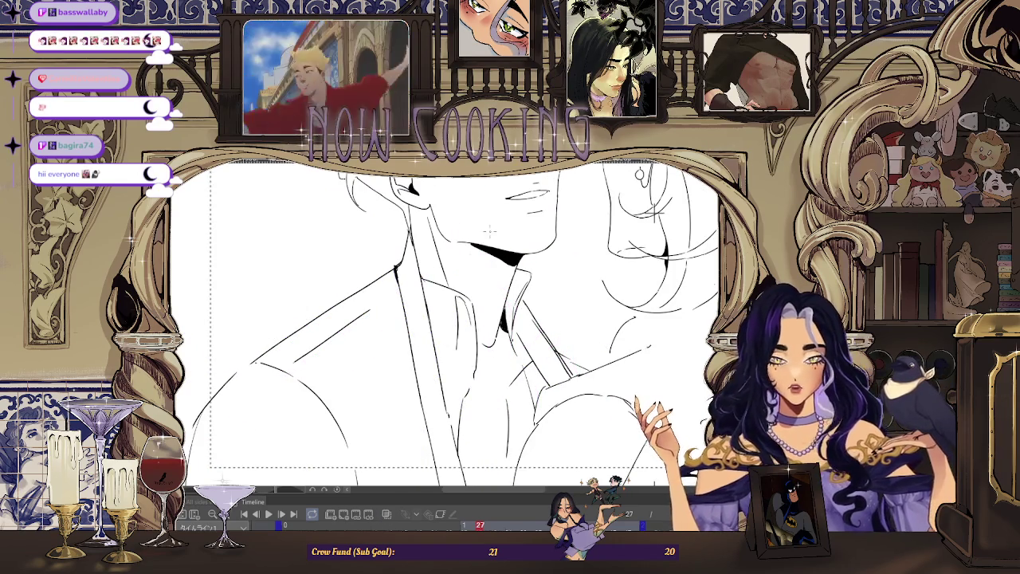
scroll(478, 319, down, 1)
Step: Step through frames 21 to 43 without onion skins, heading toward frame 31
key(Right)
key(Right)
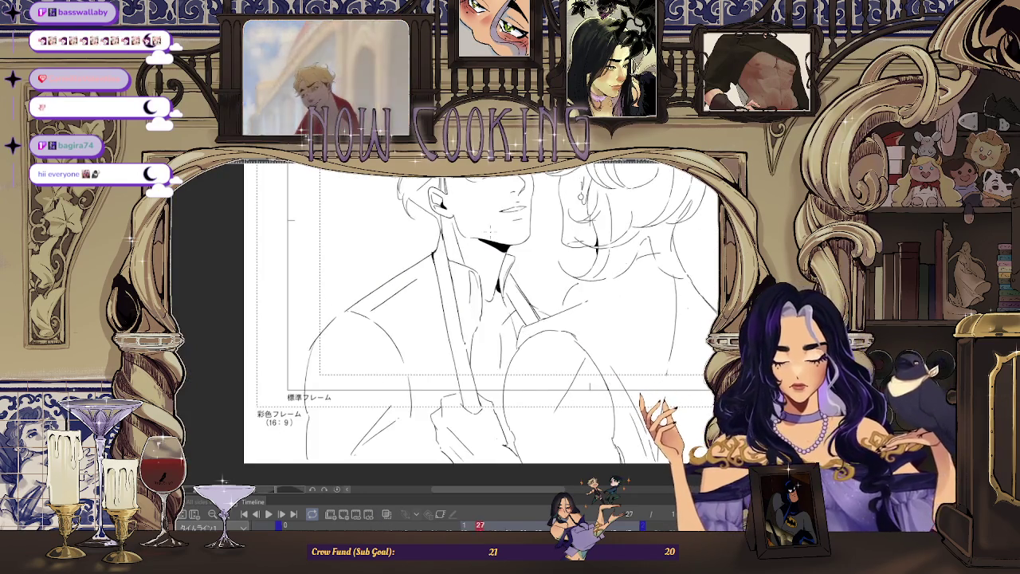
key(Right)
key(Right)
key(Right)
key(Right)
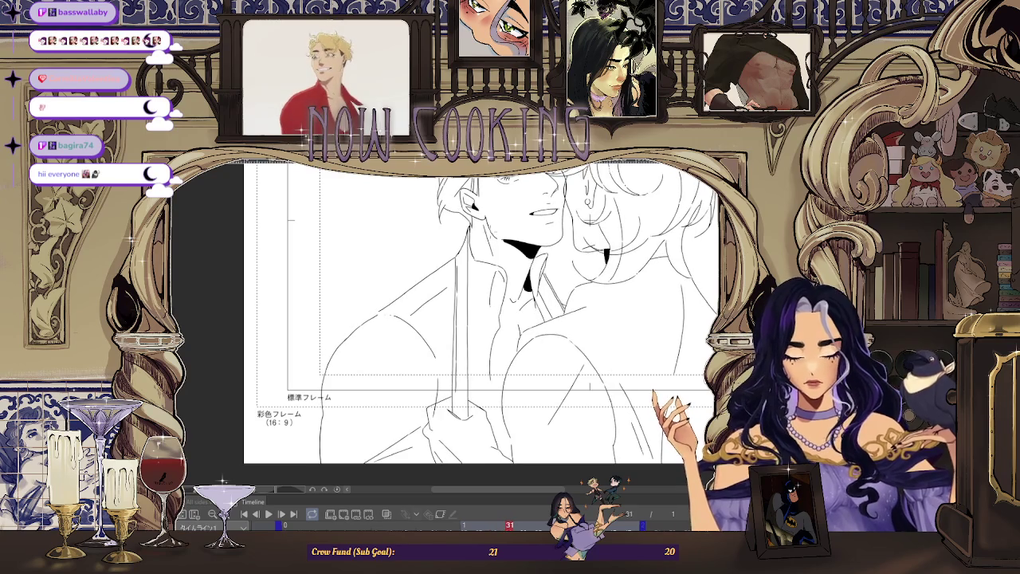
key(Left)
key(Left)
key(Left)
key(Left)
key(Left)
key(Left)
key(Left)
key(Left)
key(Left)
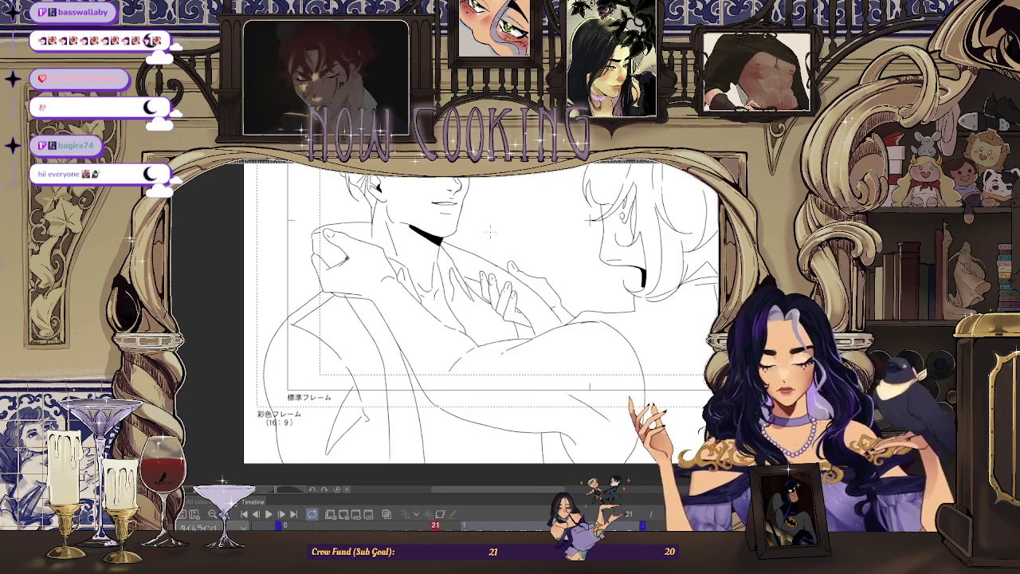
key(Right)
key(Right)
key(Right)
key(Right)
key(Right)
key(Right)
key(Right)
key(Right)
key(Right)
key(Right)
key(Right)
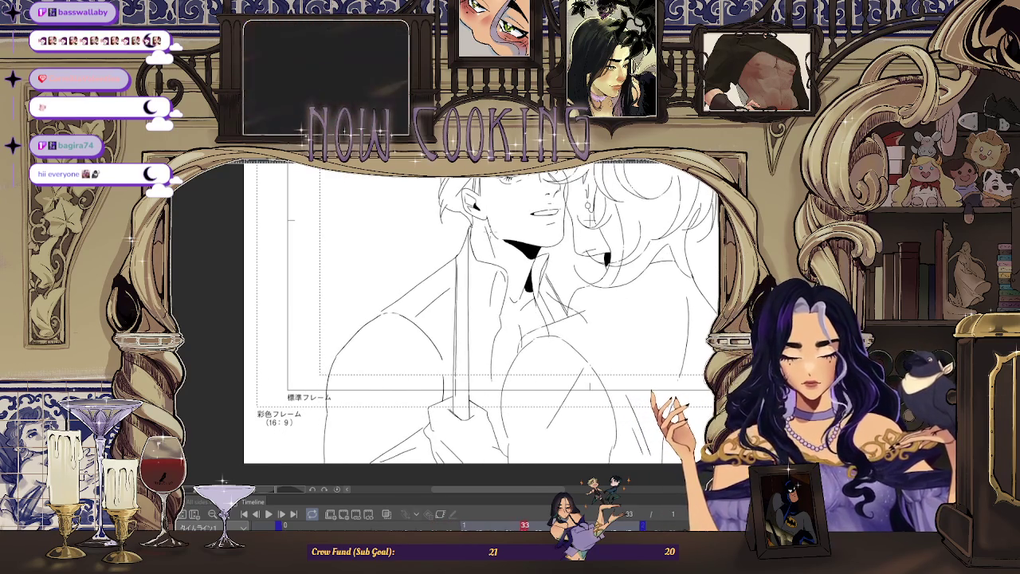
key(Right)
key(Right)
key(Right)
key(Right)
key(Right)
key(Right)
key(Right)
key(Right)
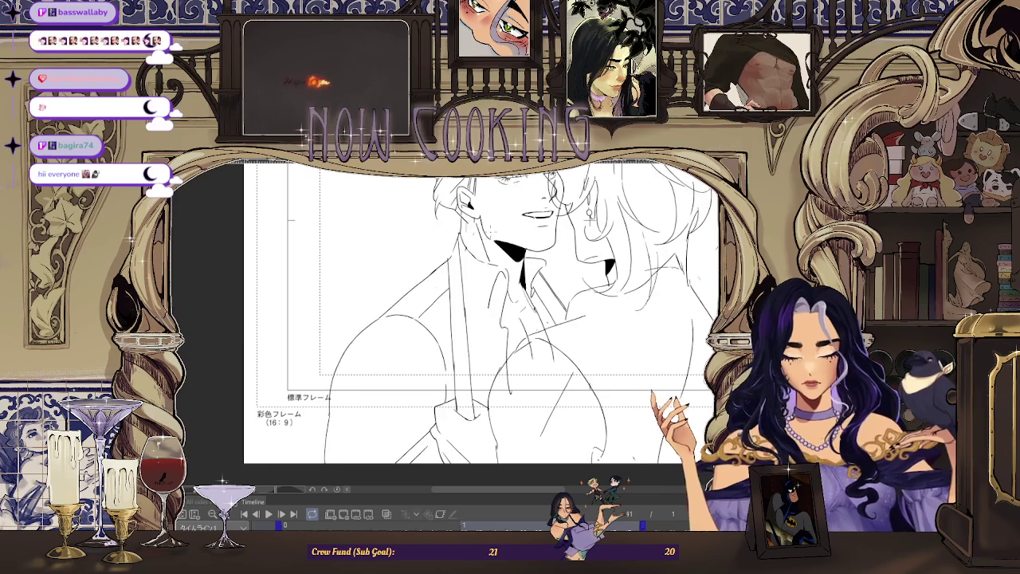
key(Right)
key(Right)
key(Right)
key(Right)
key(Right)
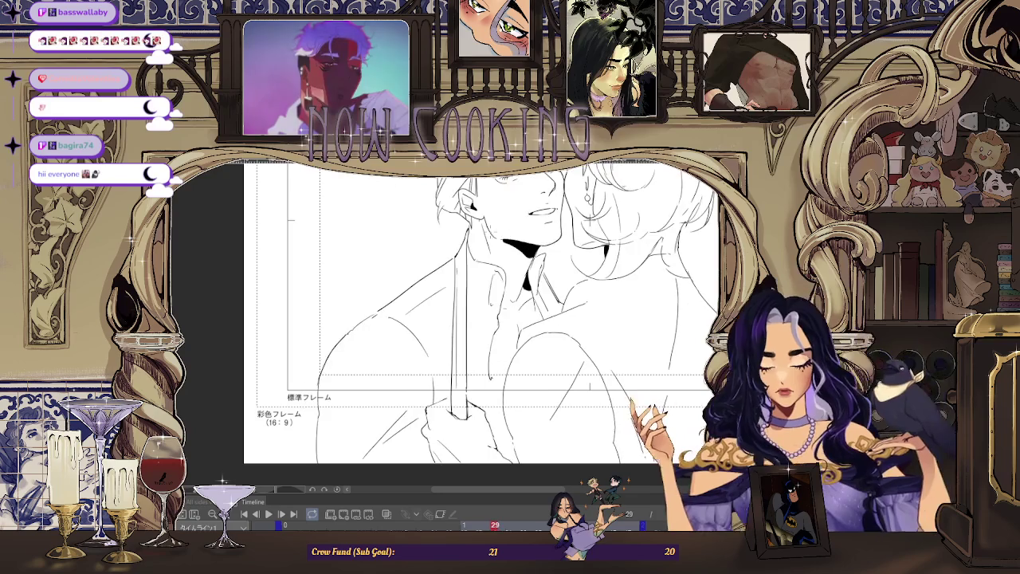
key(Right)
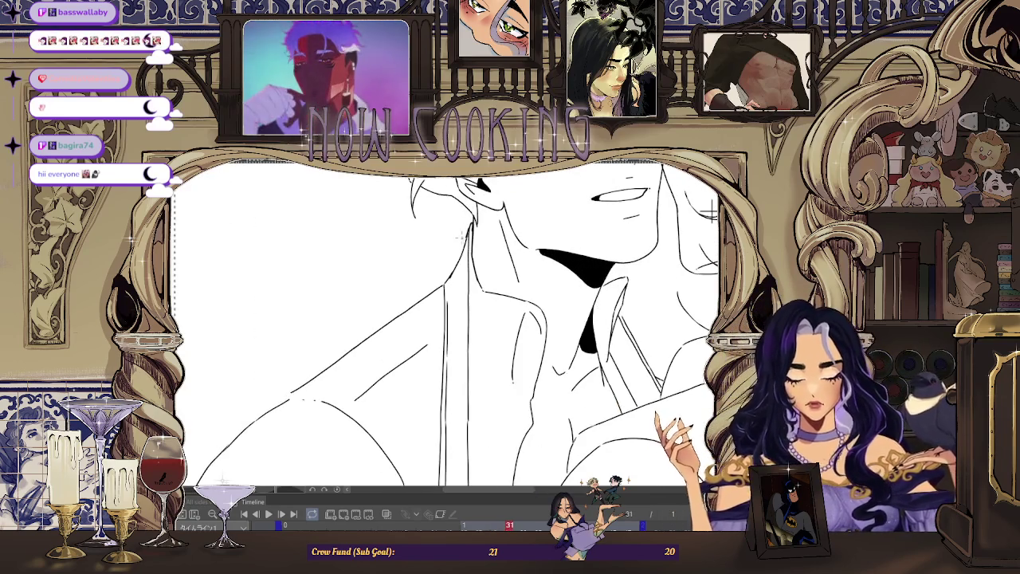
Step: Flip between frames 31, 29 and 33 to compare the inked drawings
key(Right)
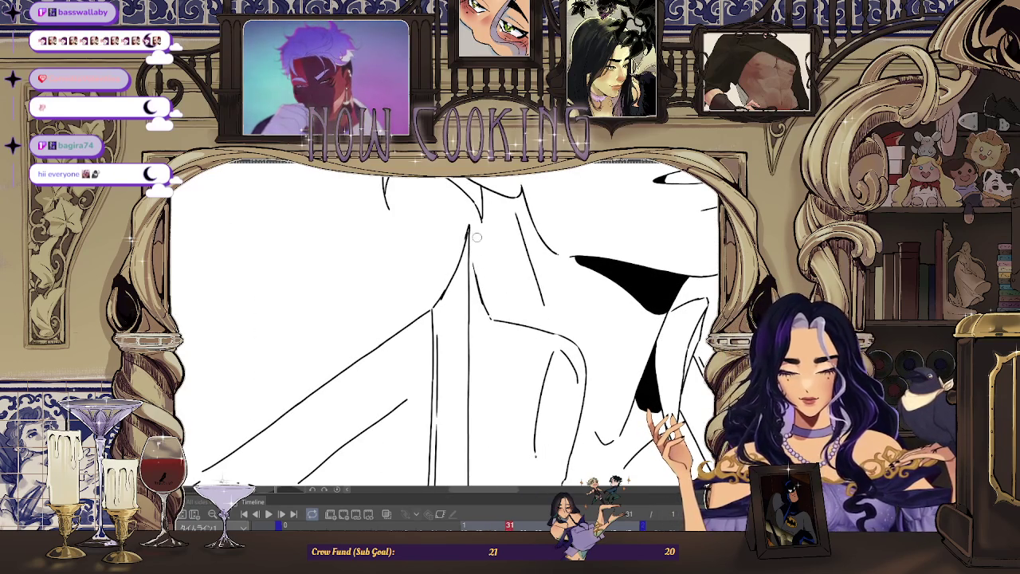
key(Right)
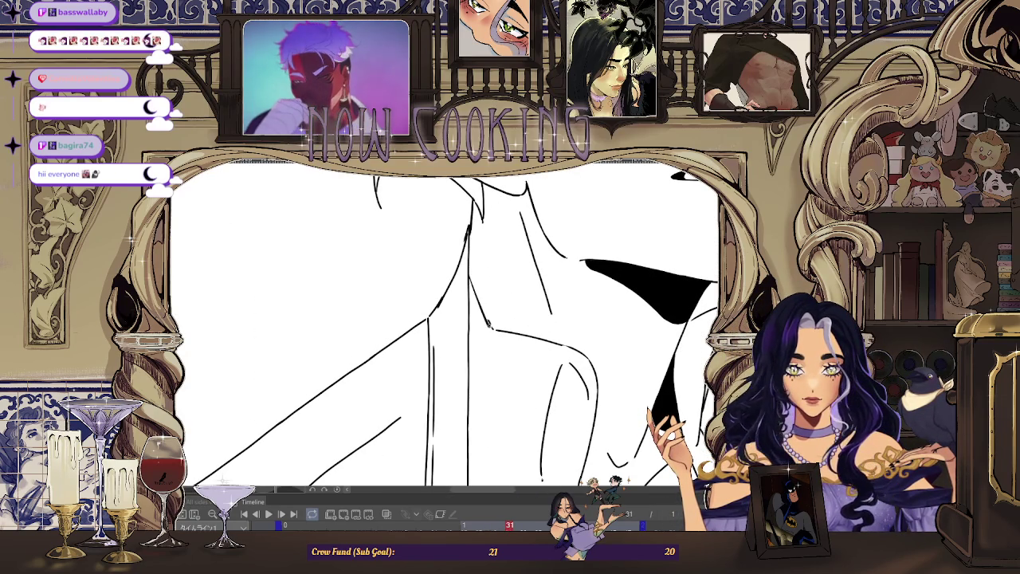
key(ctrl+0)
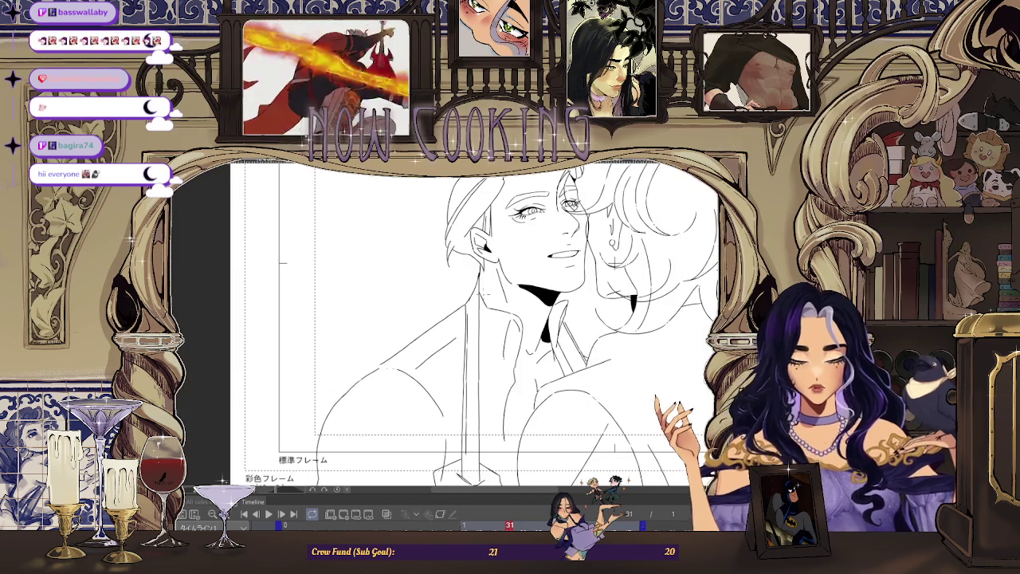
key(Left)
key(Left)
key(Right)
key(Right)
key(Right)
key(Right)
Step: Show onion skins on frame 33 and zoom in and out around the neck and collar
scroll(483, 281, up, 2)
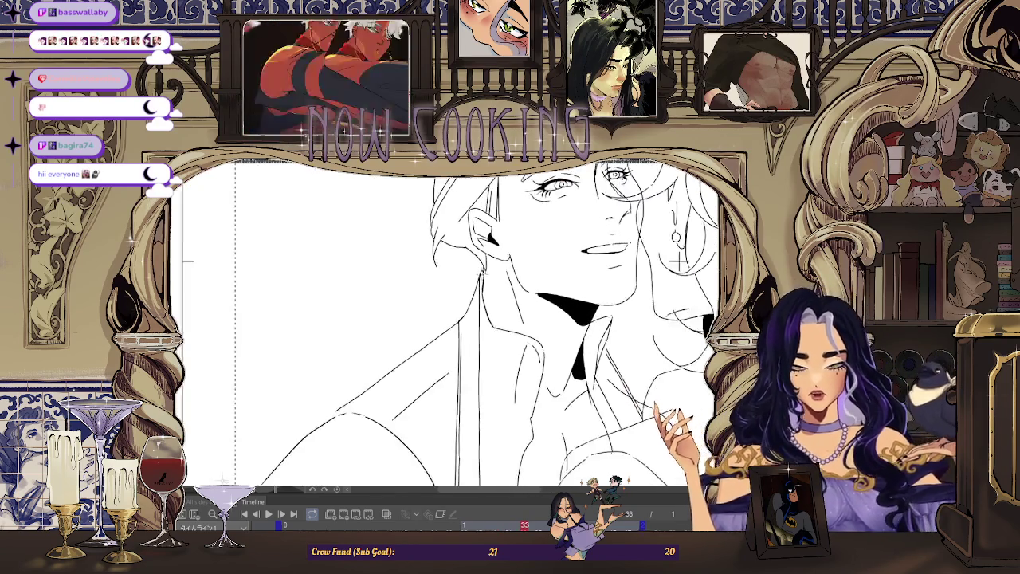
scroll(483, 283, up, 1)
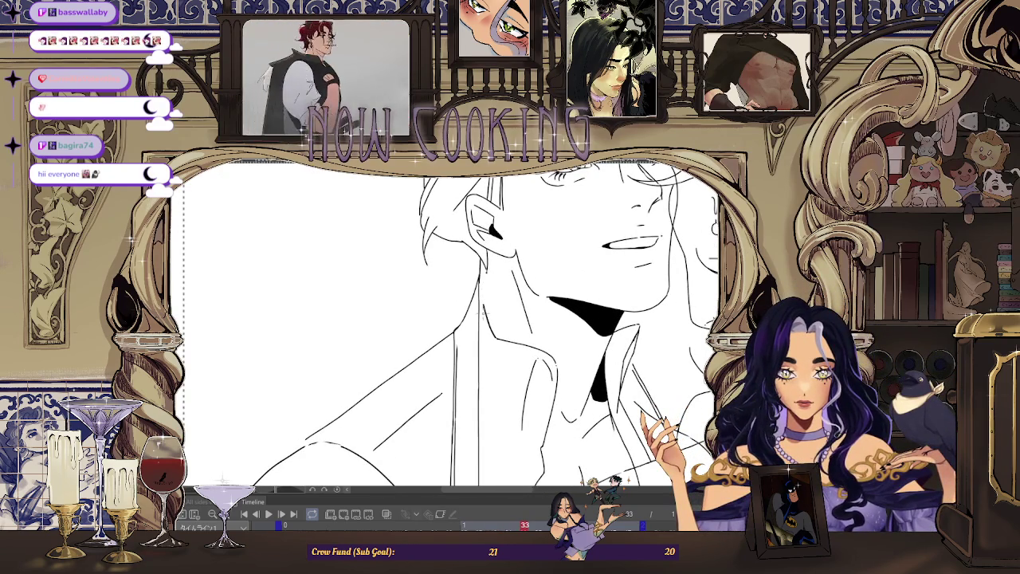
click(385, 514)
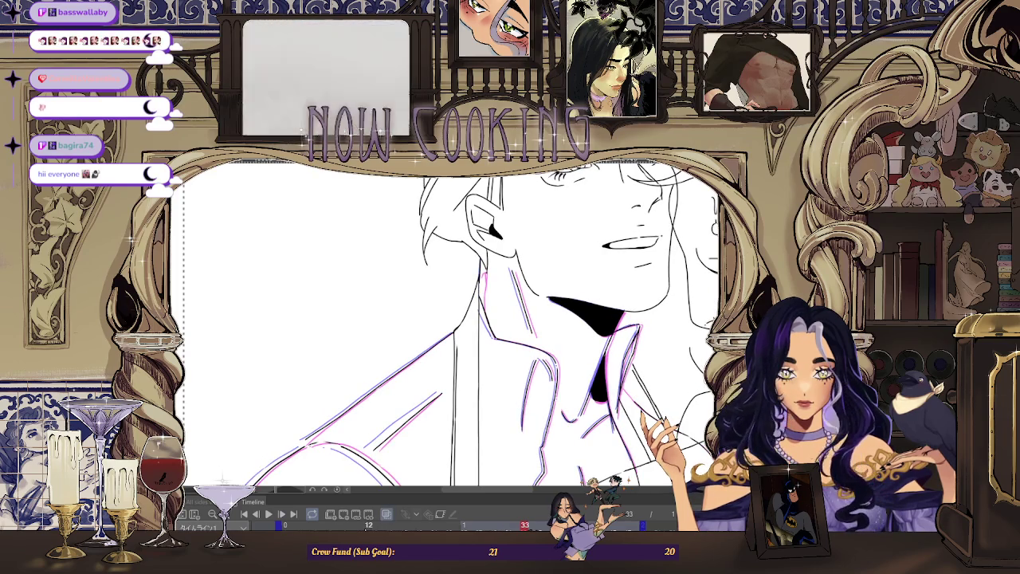
scroll(460, 283, up, 2)
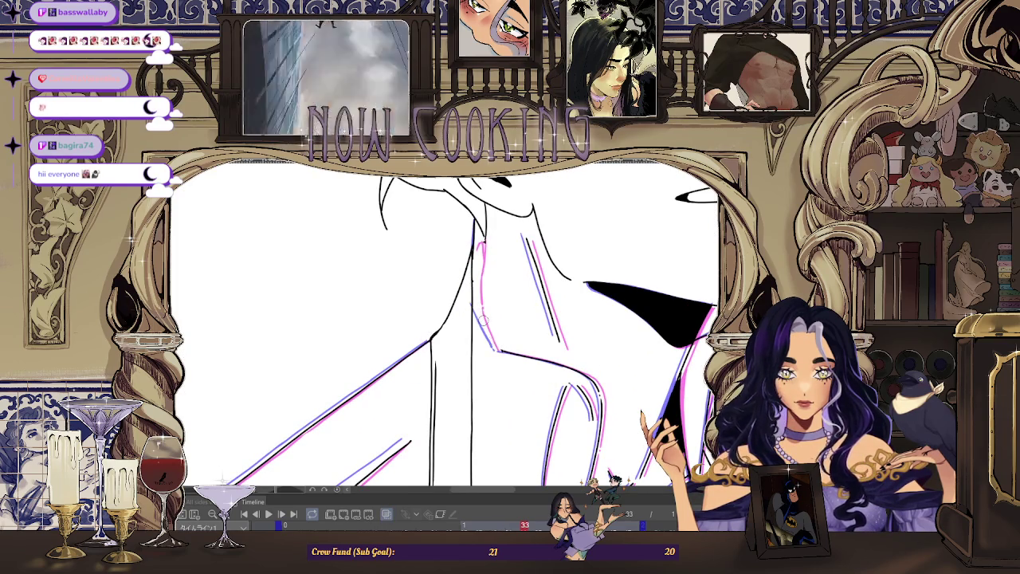
scroll(460, 319, down, 2)
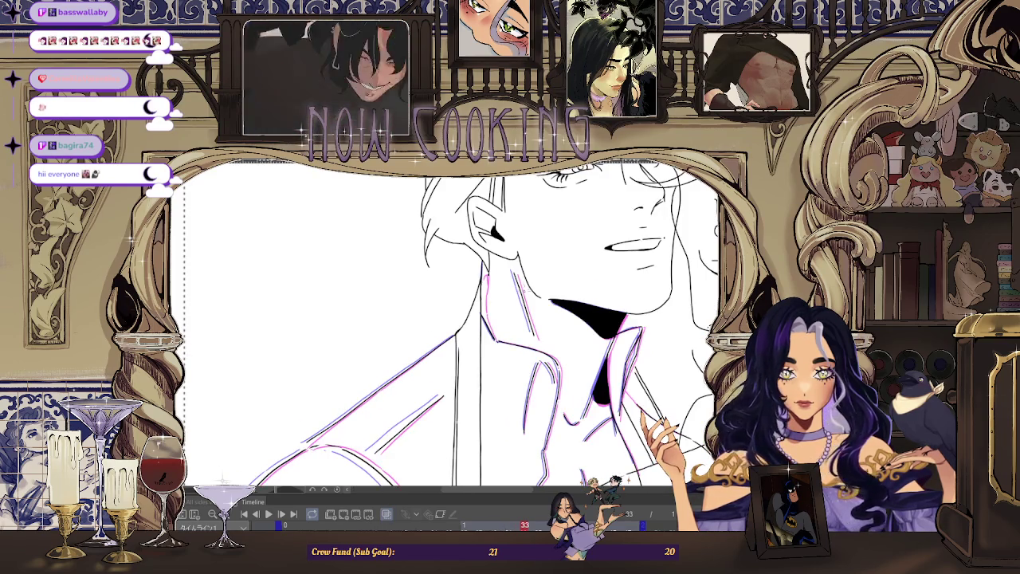
scroll(471, 277, up, 2)
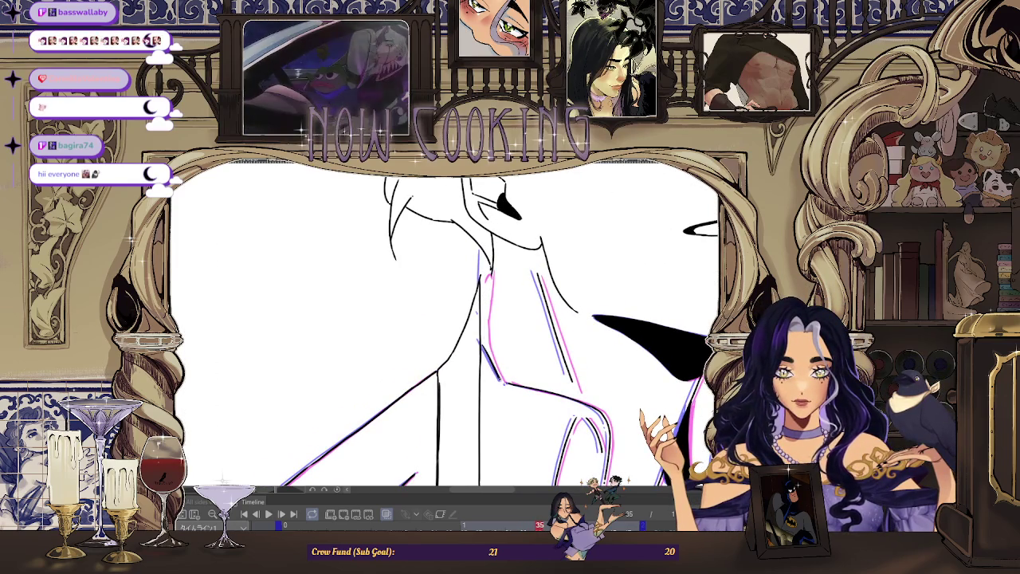
scroll(481, 338, down, 2)
scroll(491, 341, up, 2)
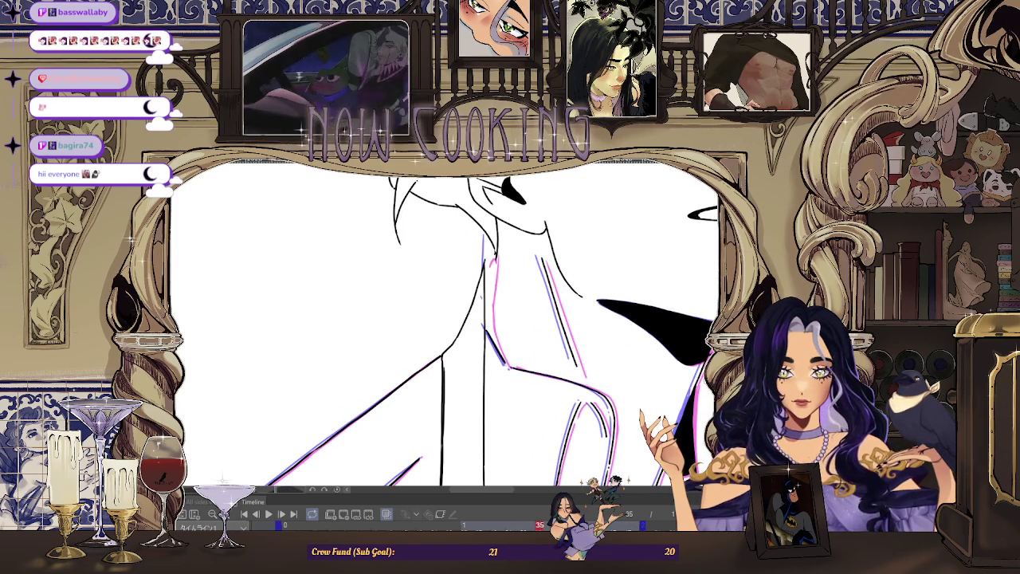
scroll(481, 339, down, 3)
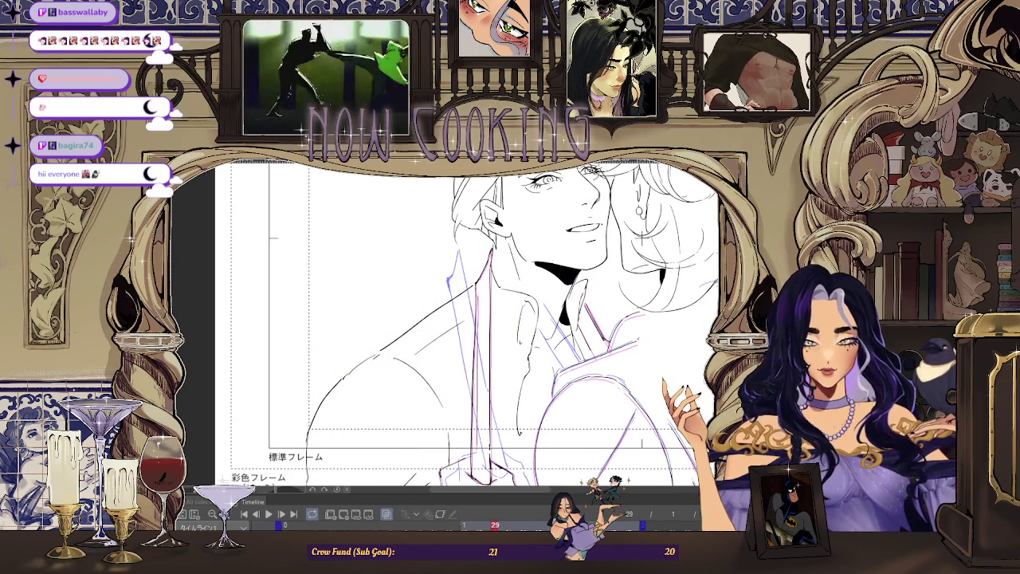
Step: Zoom in and out around the collar on frame 29, undoing one change
scroll(494, 295, up, 5)
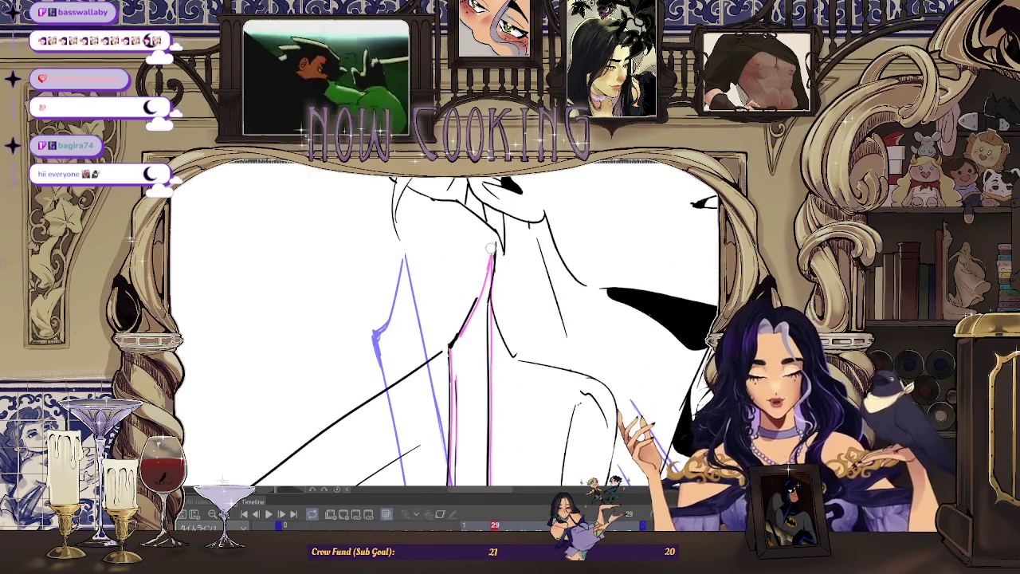
scroll(479, 318, up, 1)
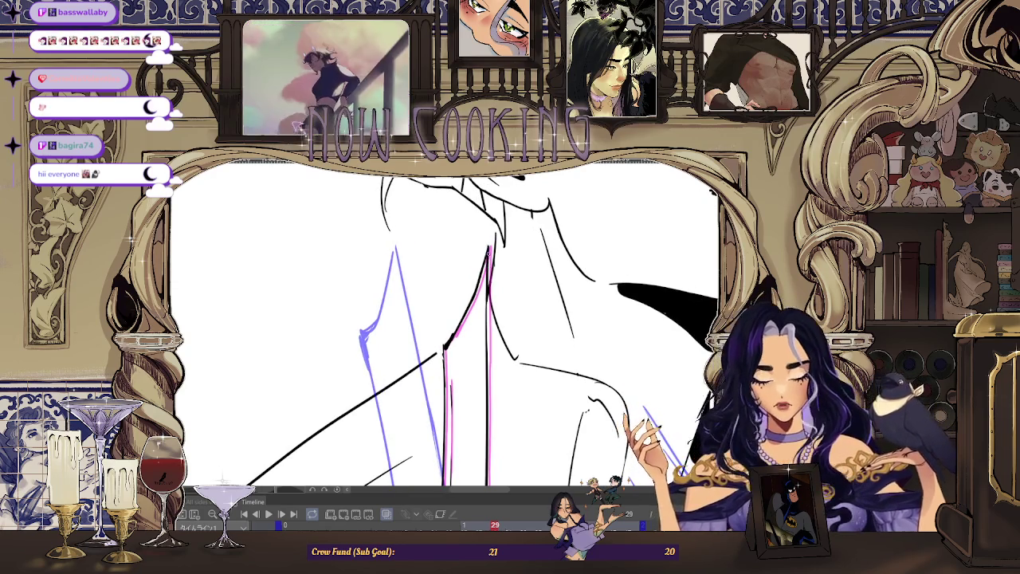
scroll(446, 335, down, 2)
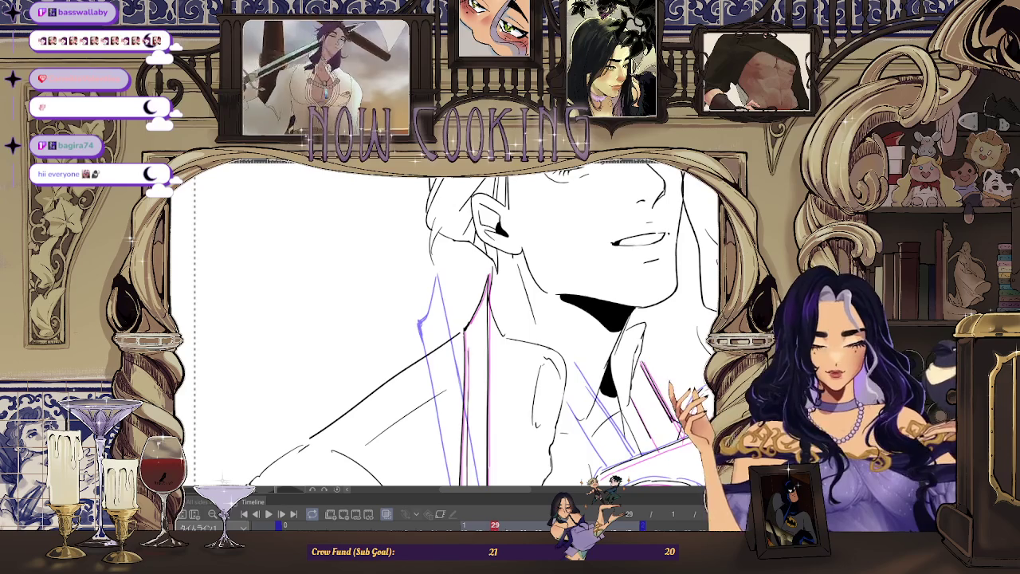
key(ctrl+z)
scroll(486, 341, up, 2)
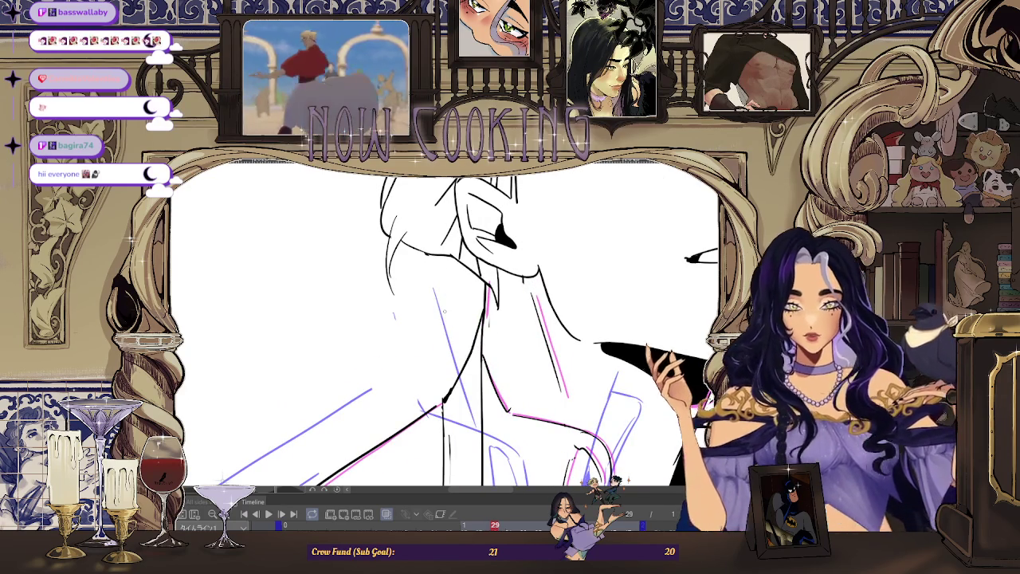
scroll(495, 291, up, 2)
scroll(495, 291, down, 2)
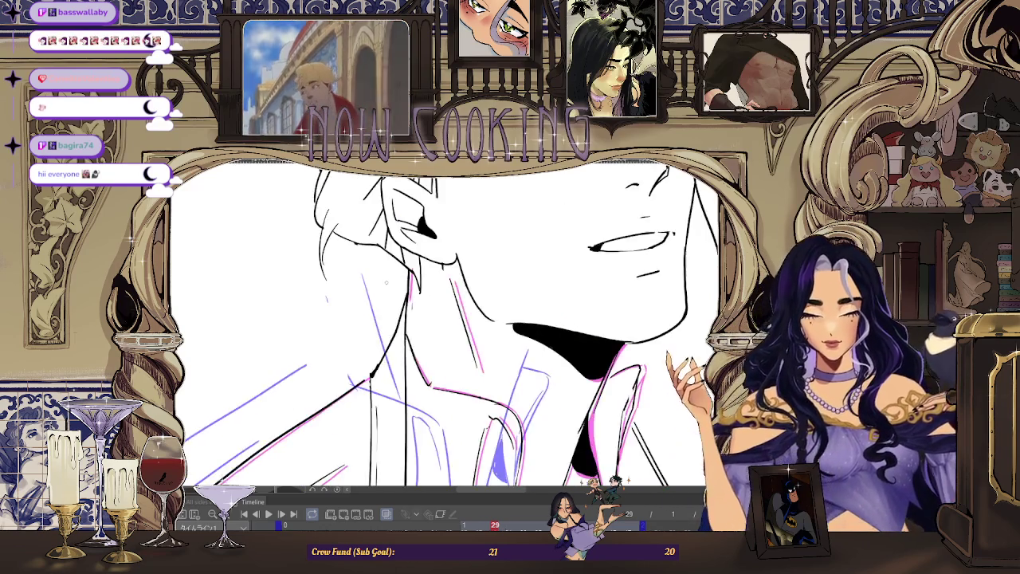
scroll(486, 271, down, 2)
scroll(478, 251, down, 1)
scroll(476, 243, down, 2)
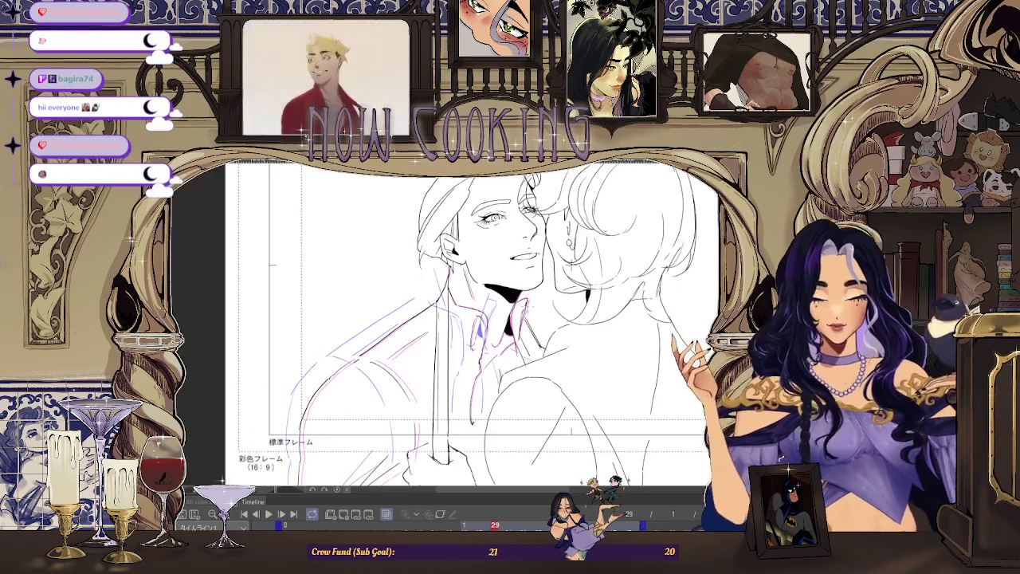
scroll(476, 244, up, 3)
Step: Step forward through frames 31, 35, 37 and 39, zooming to inspect each
key(Right)
key(Right)
key(Right)
key(Right)
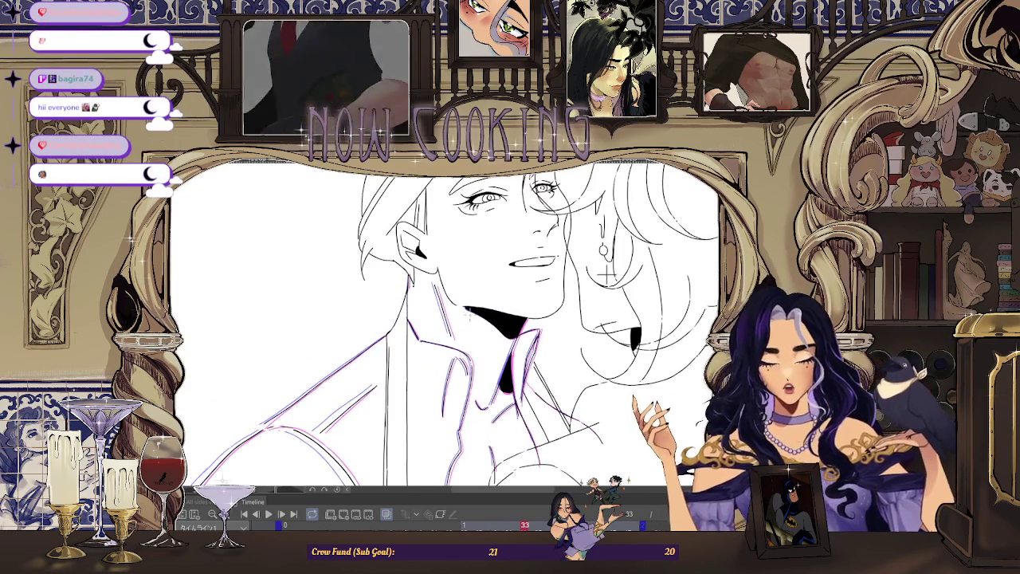
key(Right)
key(Right)
key(Right)
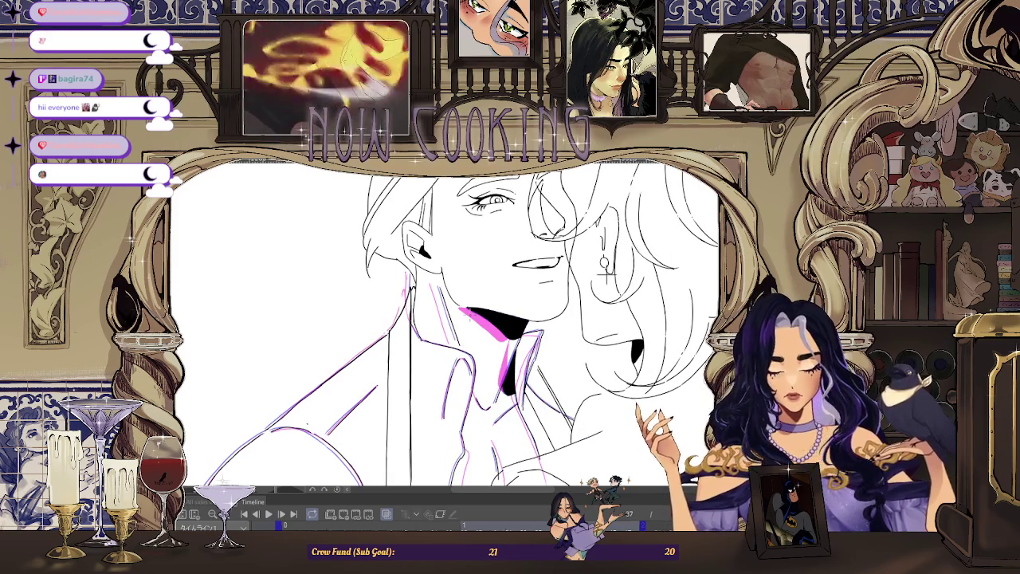
key(Right)
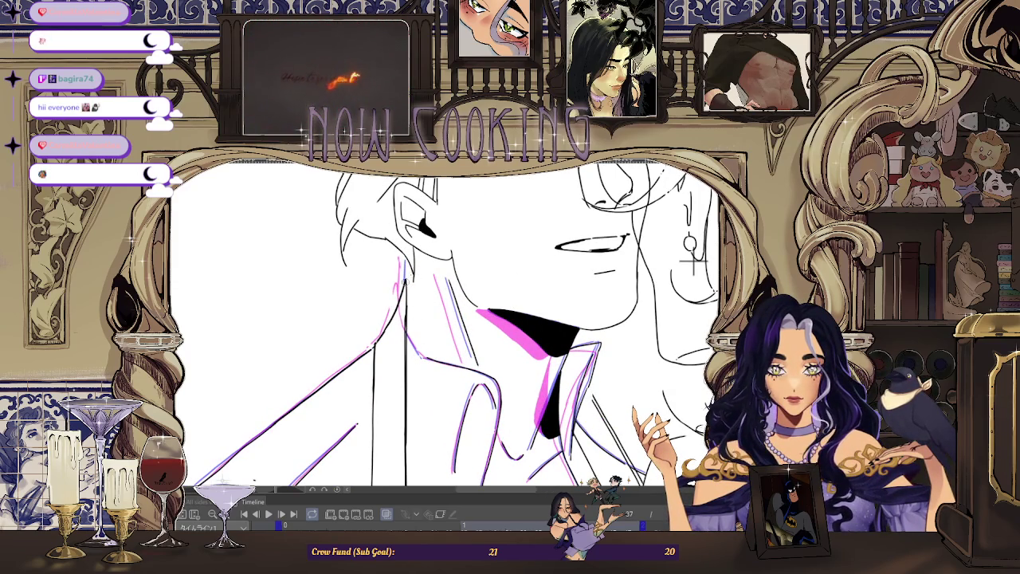
scroll(423, 371, up, 2)
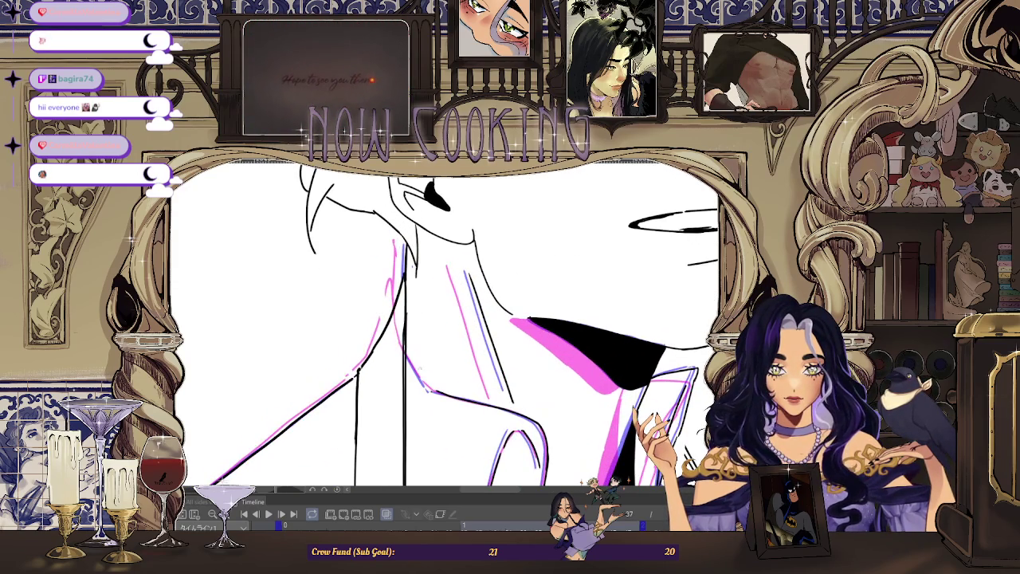
scroll(478, 343, down, 2)
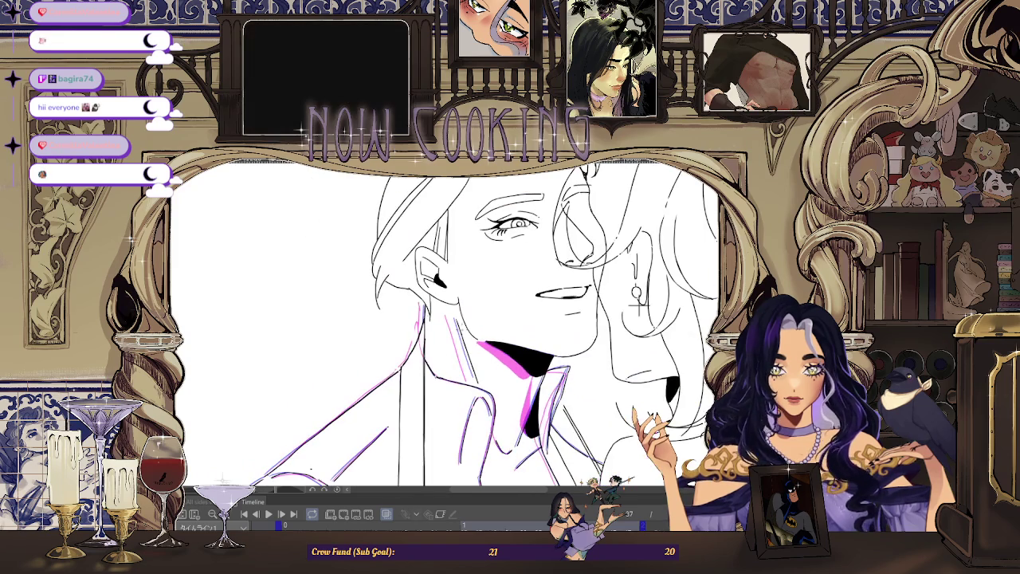
key(Right)
key(Right)
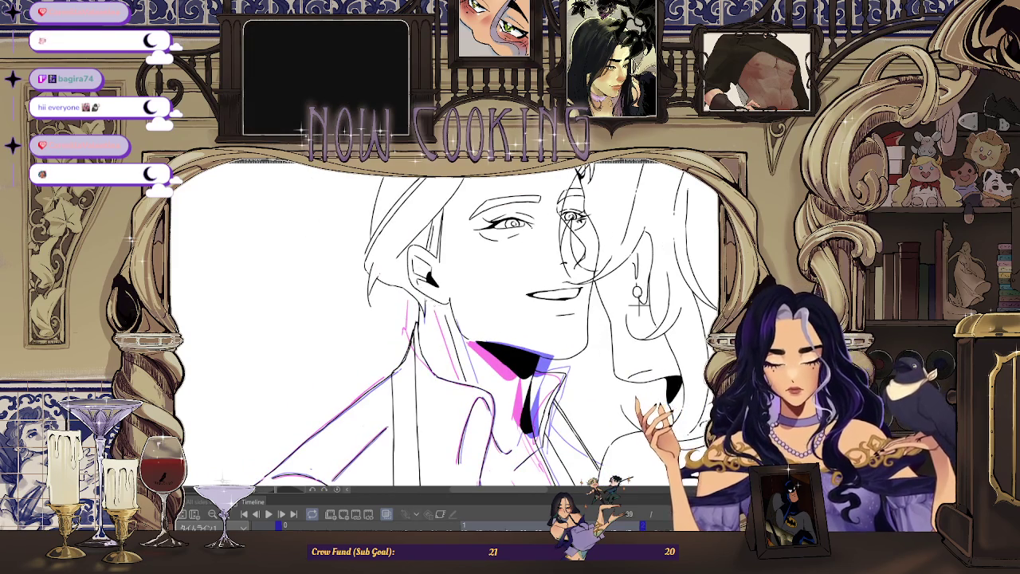
scroll(417, 338, up, 2)
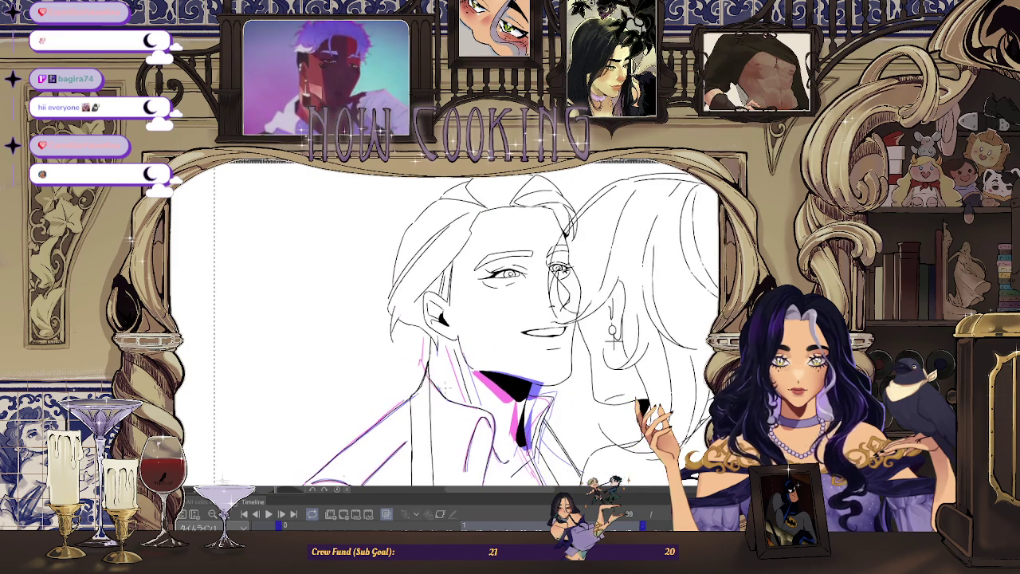
scroll(442, 402, down, 3)
Step: Hide the onion skins and play the animation to preview the motion
click(387, 514)
scroll(492, 327, down, 3)
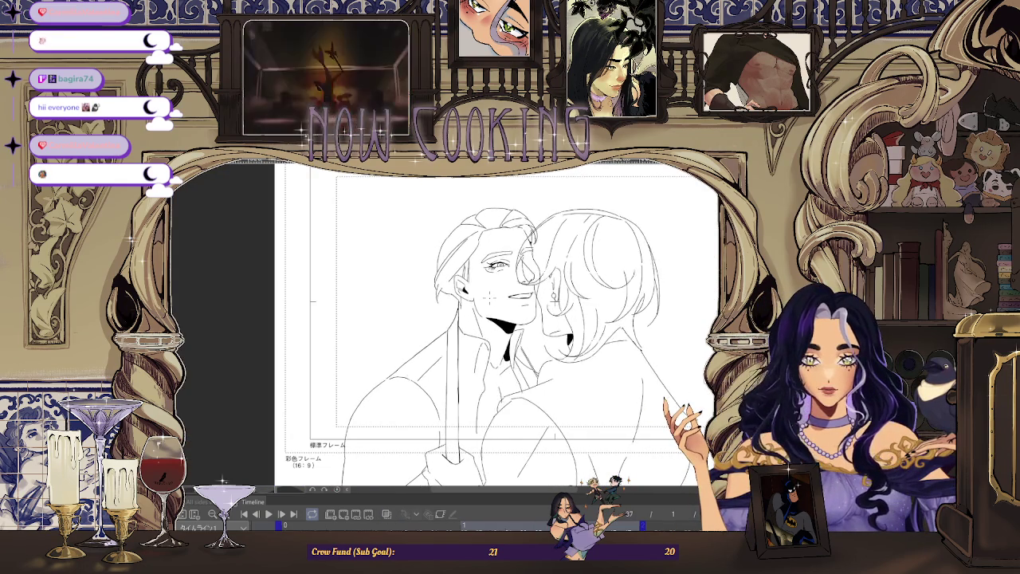
key(space)
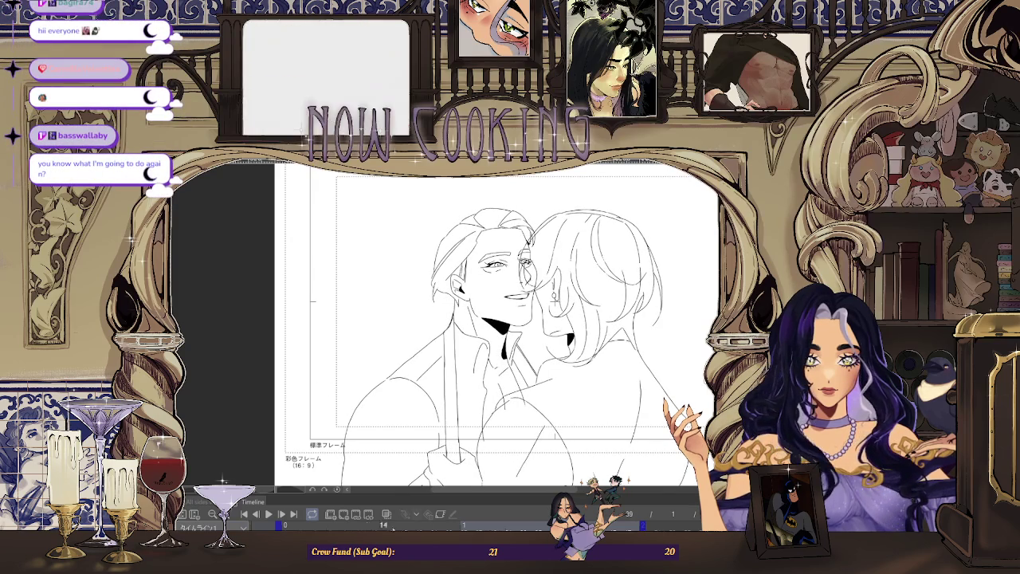
scroll(475, 348, up, 5)
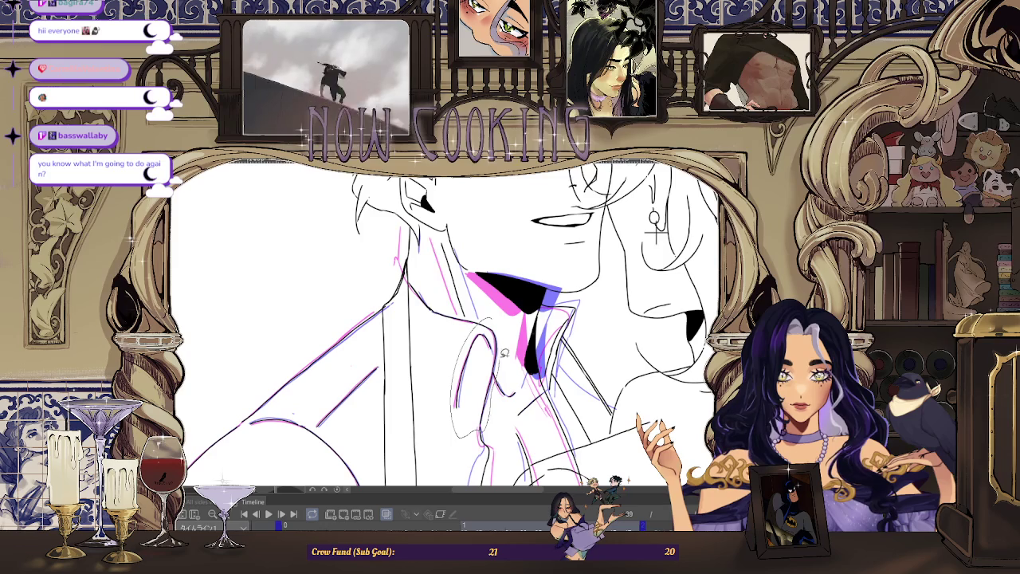
Step: Shift the lassoed frame 39 collar a few pixels right and down, then deselect it
drag(503, 360, 496, 322)
key(ctrl+t)
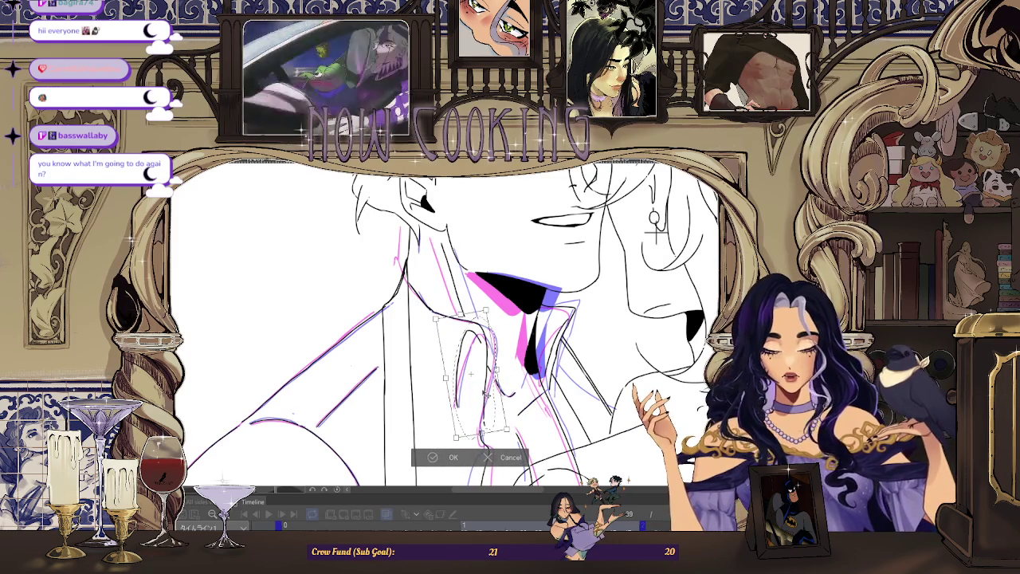
drag(471, 373, 483, 395)
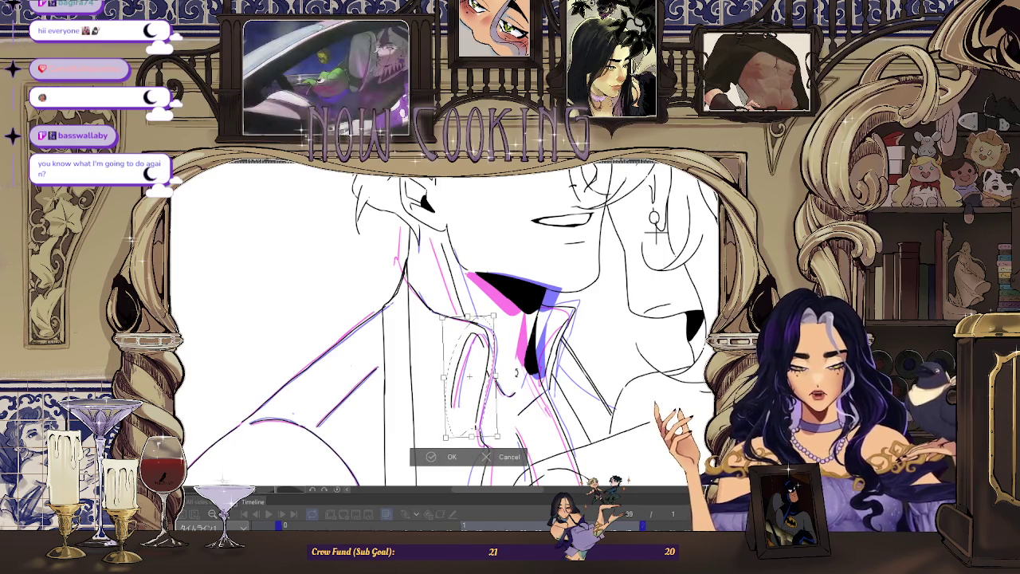
drag(486, 404, 488, 406)
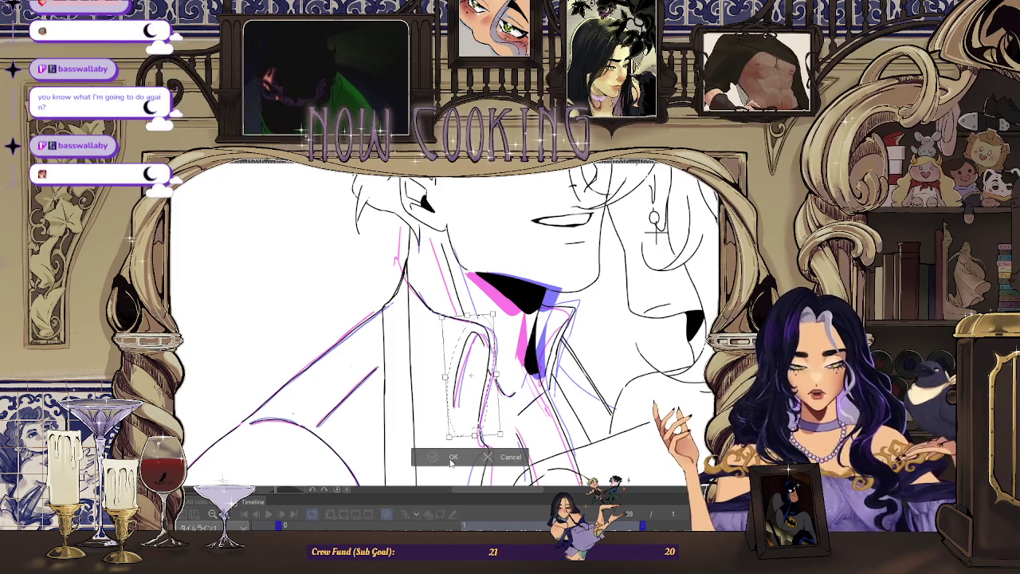
key(Return)
key(ctrl+d)
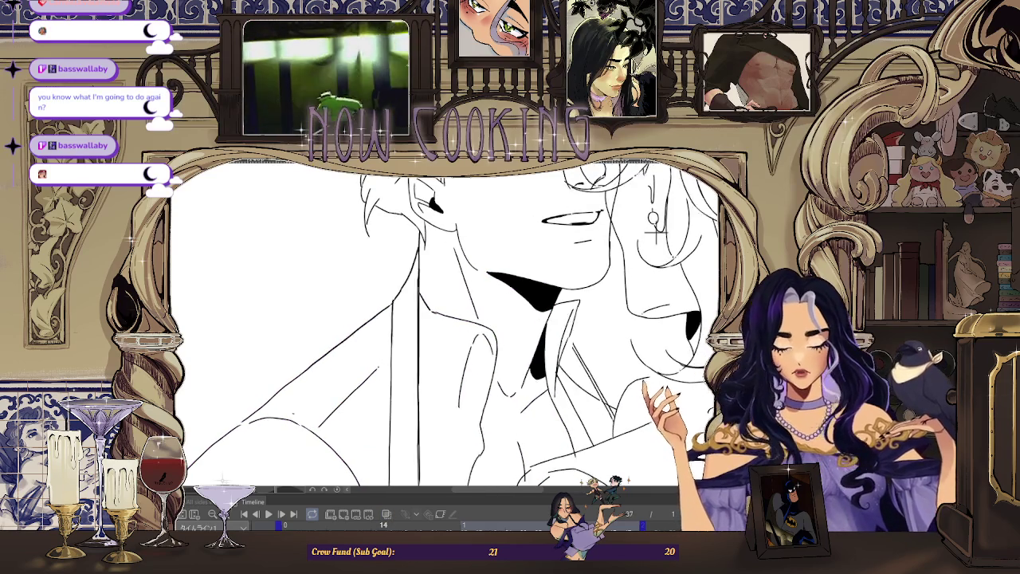
Step: Undo, rotate the canvas to an inking angle and back, and toggle the onion skins
key(ctrl+z)
scroll(442, 335, up, 2)
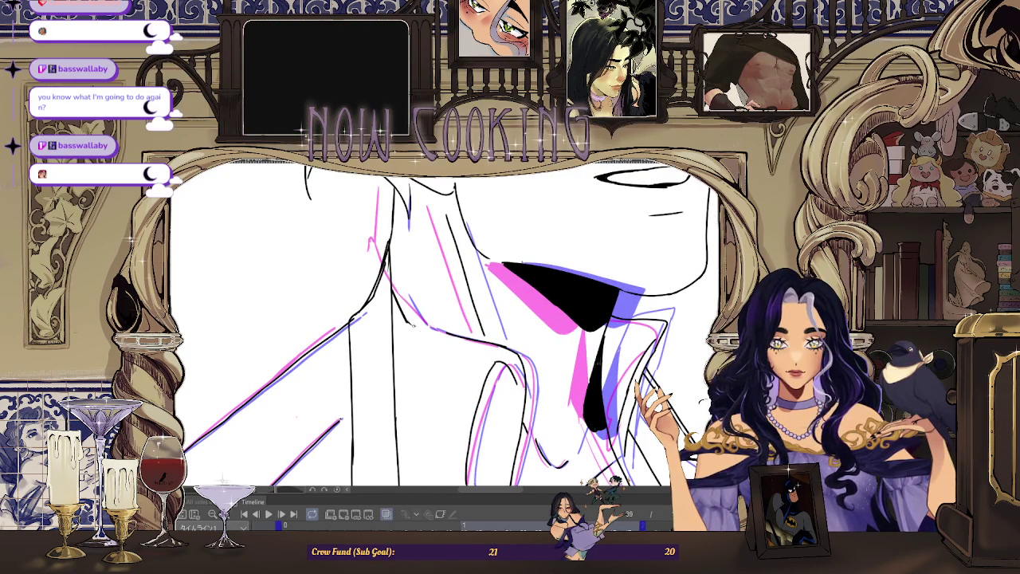
drag(510, 334, 608, 289)
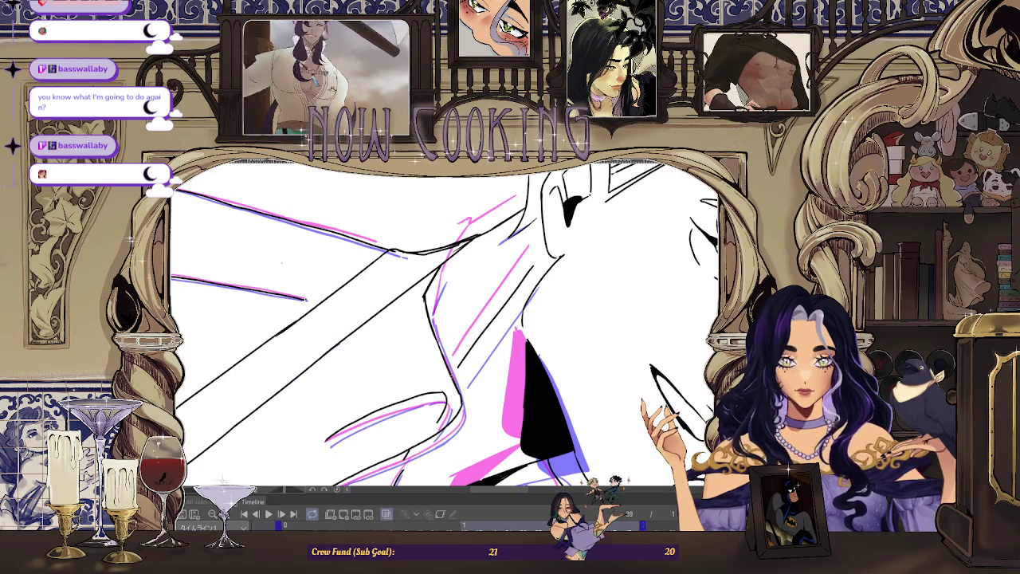
scroll(446, 319, down, 3)
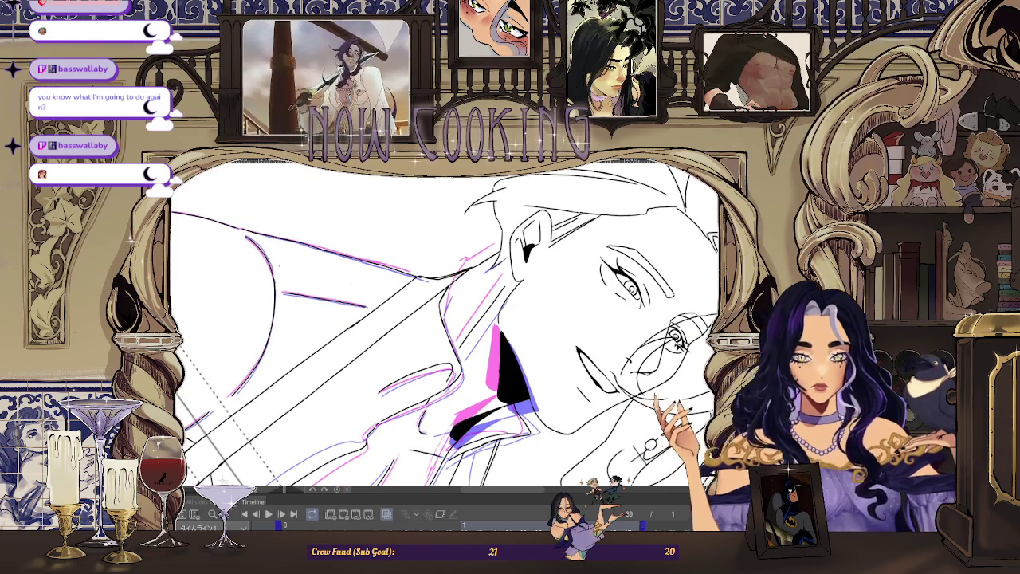
drag(558, 279, 661, 233)
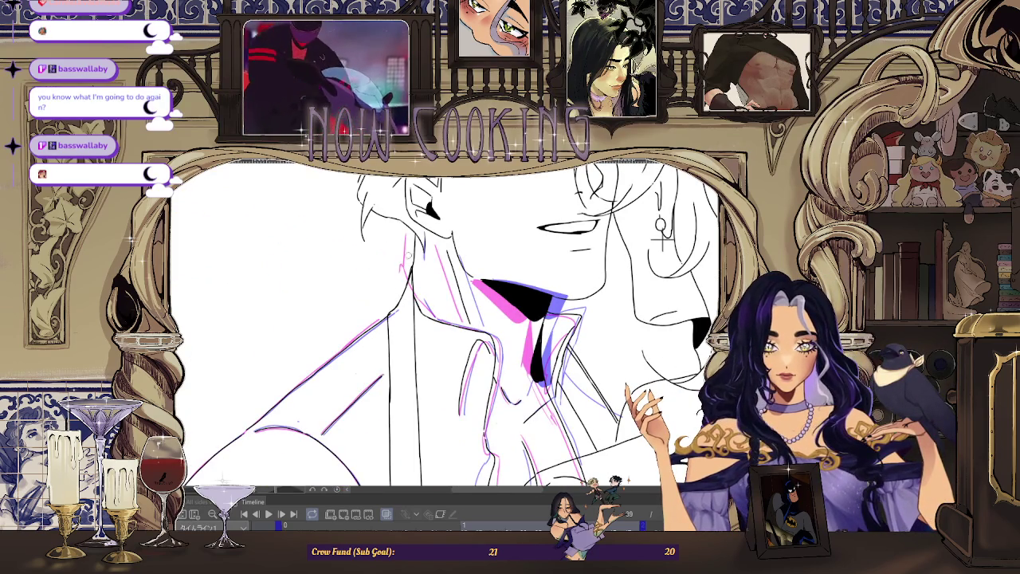
click(388, 517)
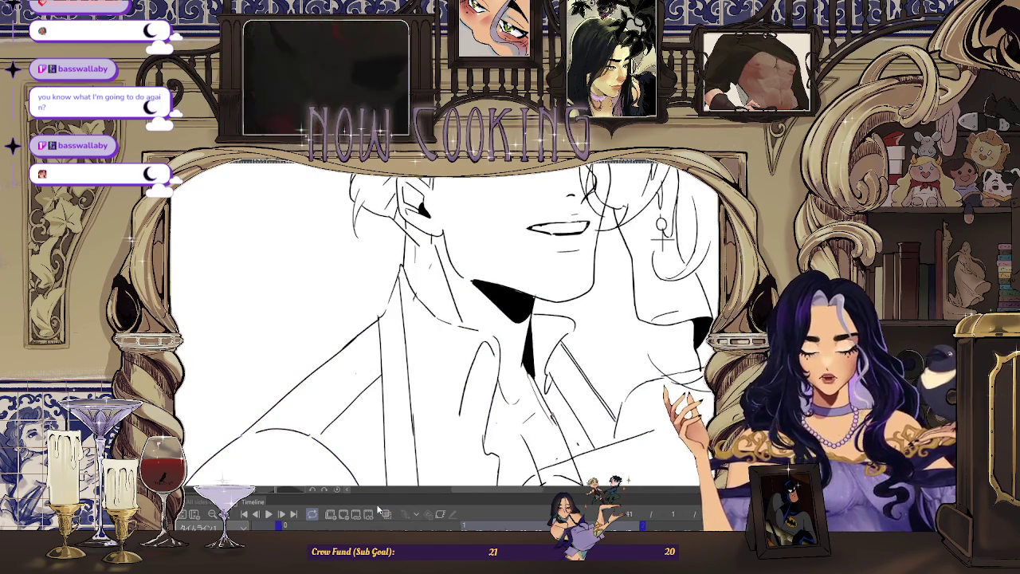
click(386, 514)
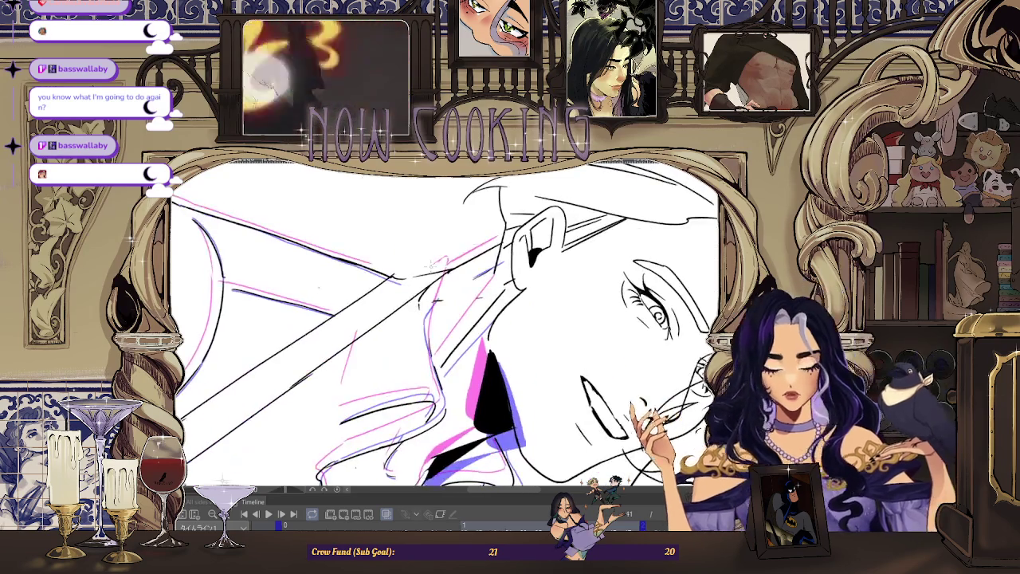
Step: Ink two short vertical collar lines, then reset to the full upright drawing
drag(421, 299, 431, 356)
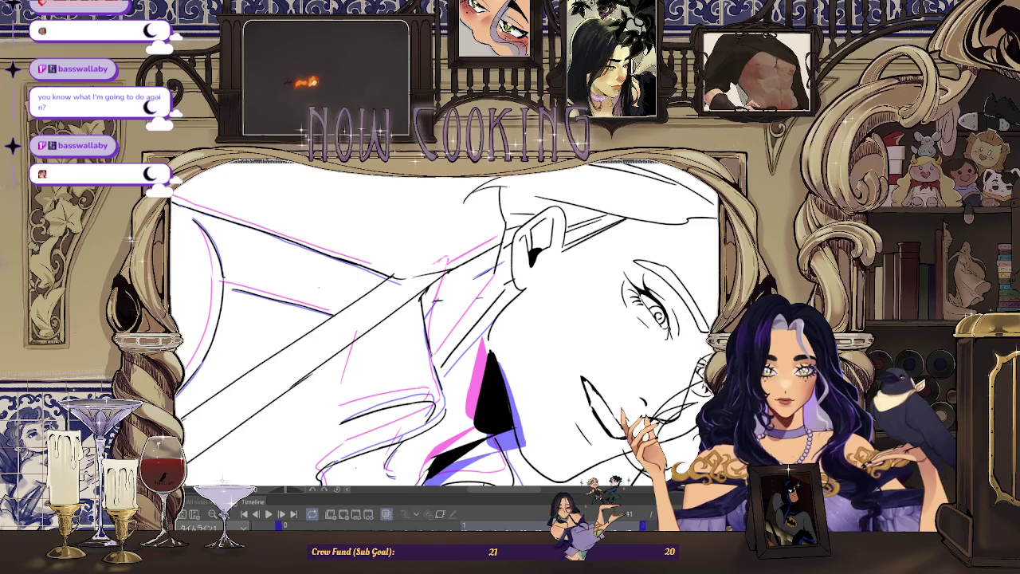
drag(424, 281, 431, 366)
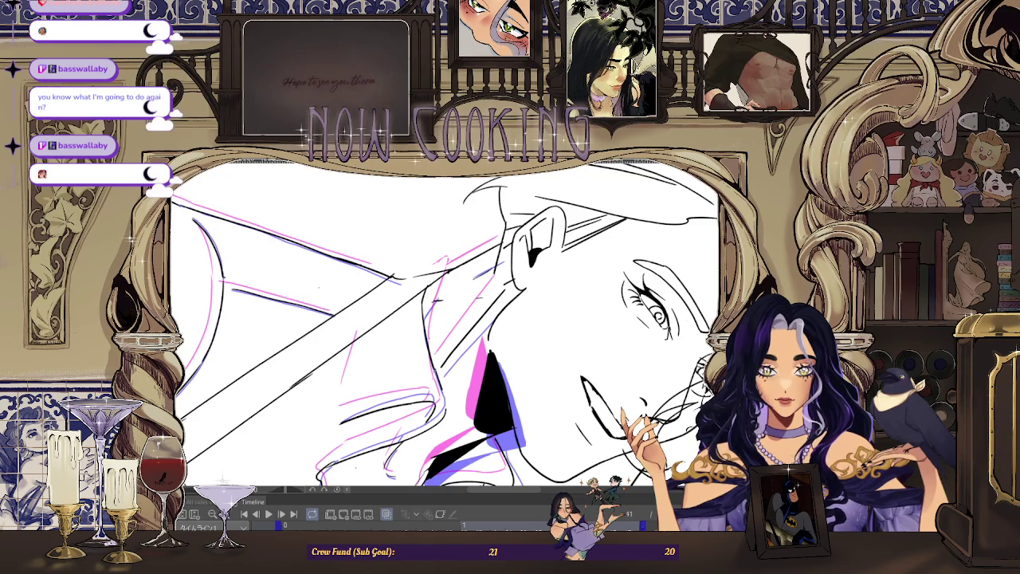
key(ctrl+0)
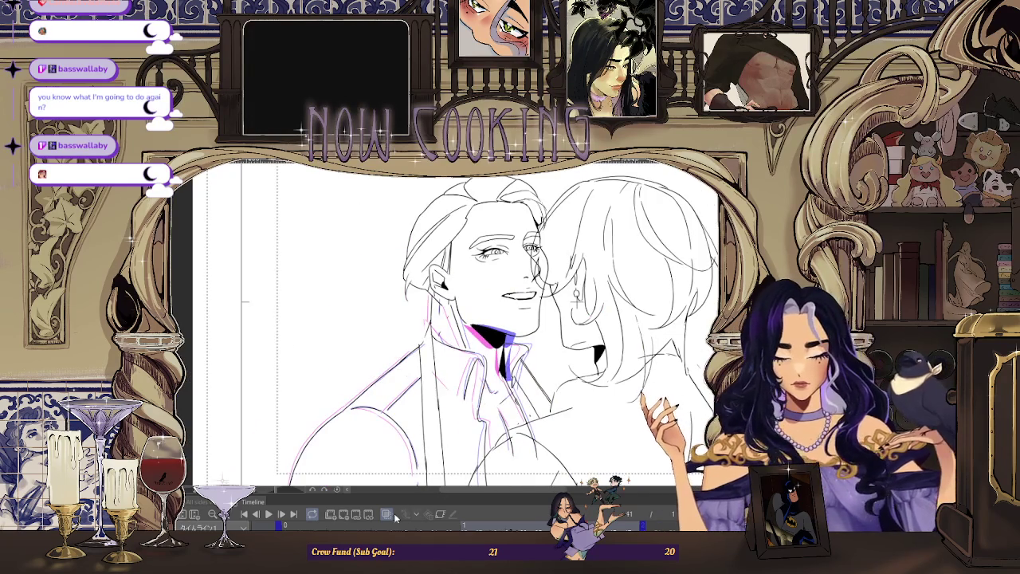
Step: Show onion skins, zoom in on the jaw and ink a line along the collar
key(-)
key(-)
key(-)
key(-)
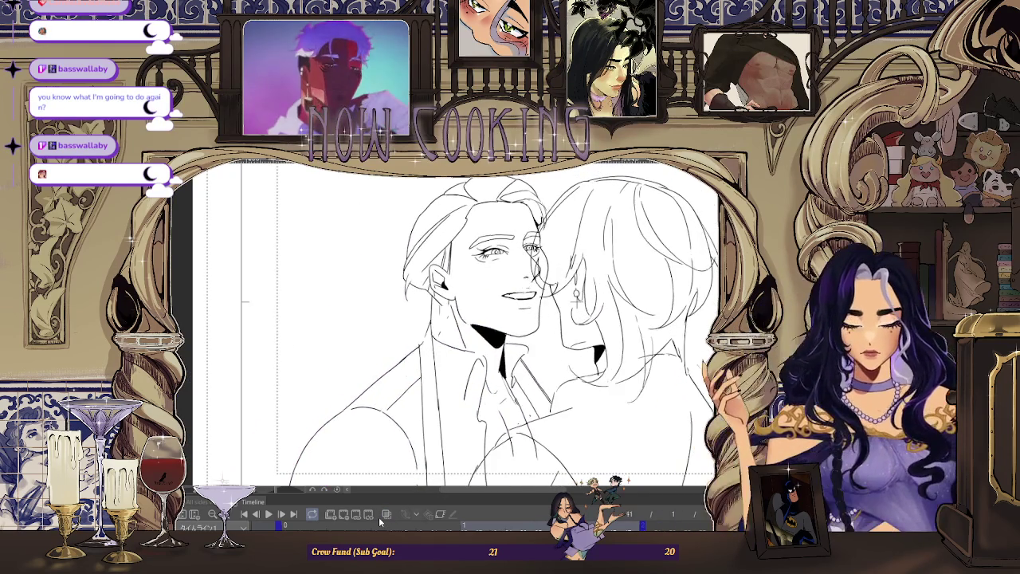
click(386, 514)
key(++)
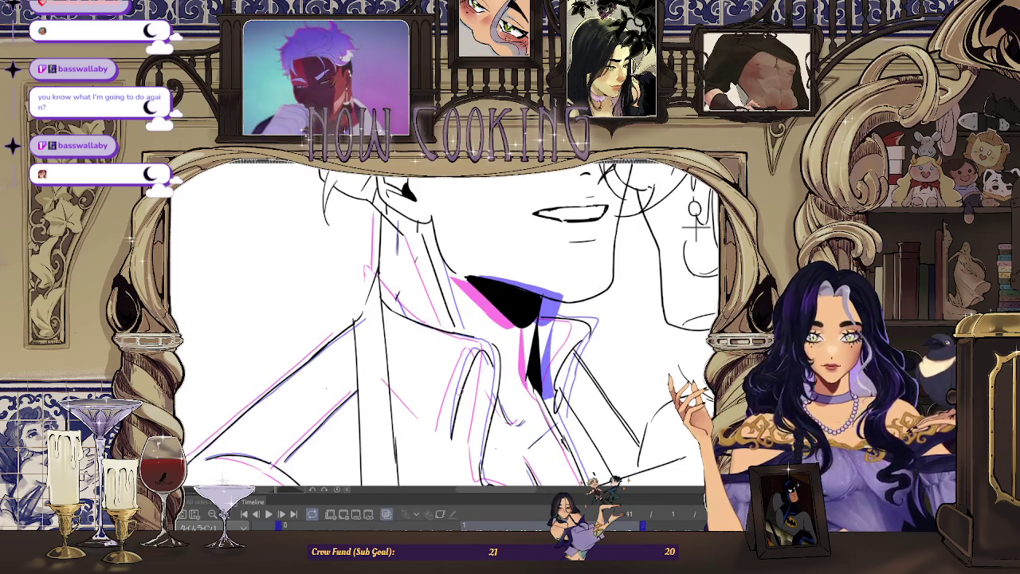
key(+)
key(-)
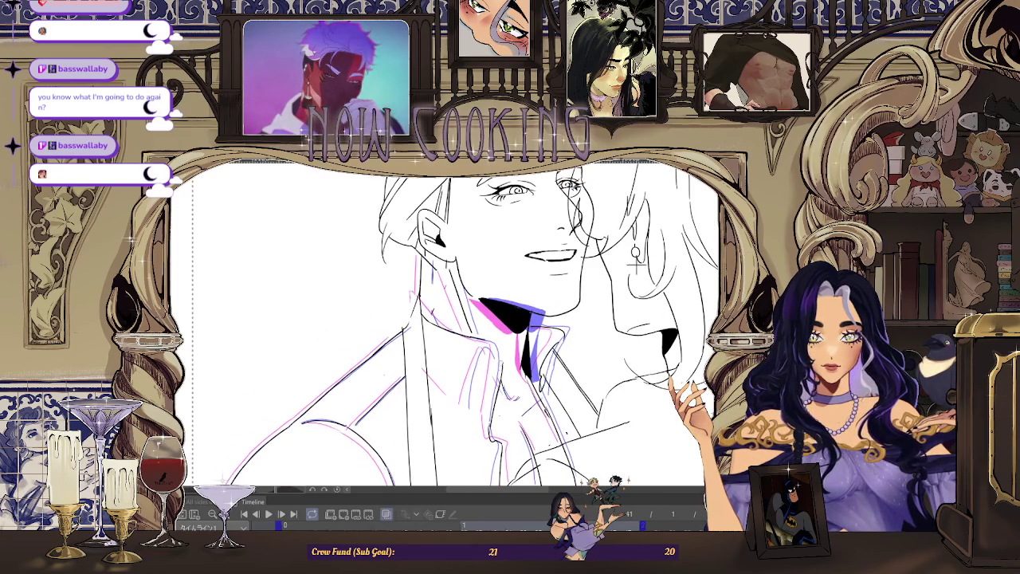
key(+)
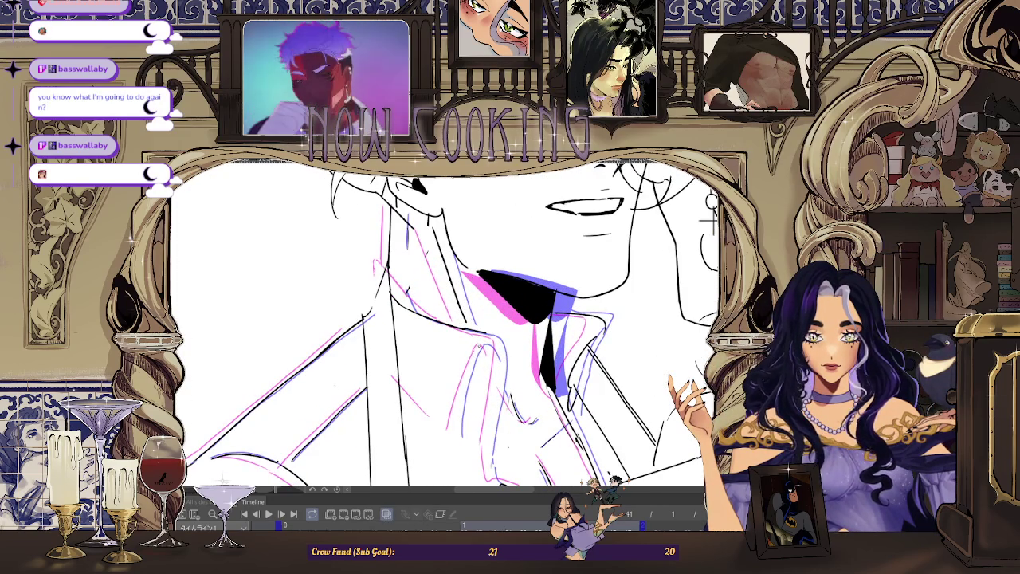
drag(470, 366, 456, 430)
Step: Adjust the zoom around the mouth and collar and briefly play the animation
key(+)
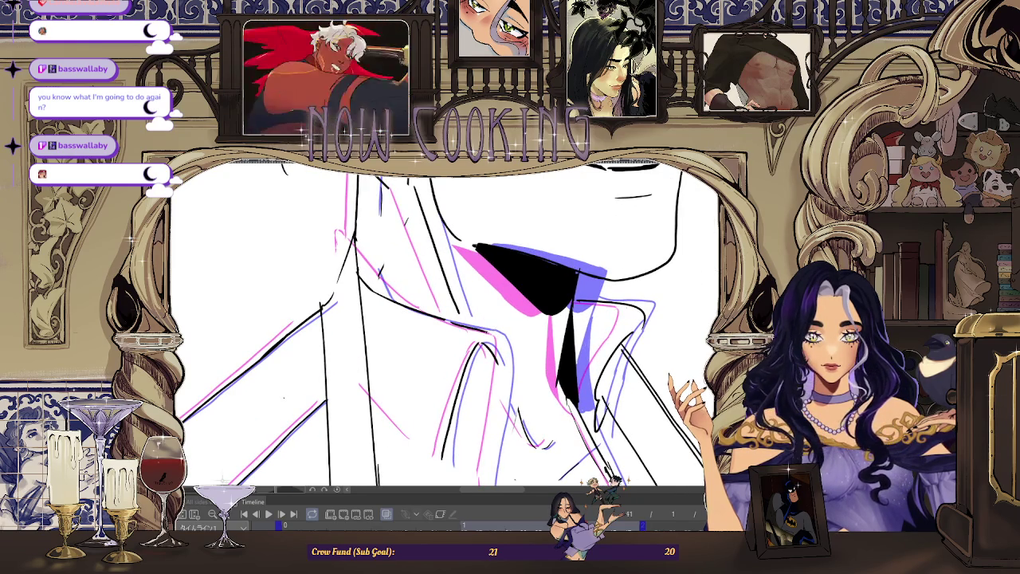
key(minus)
key(plus)
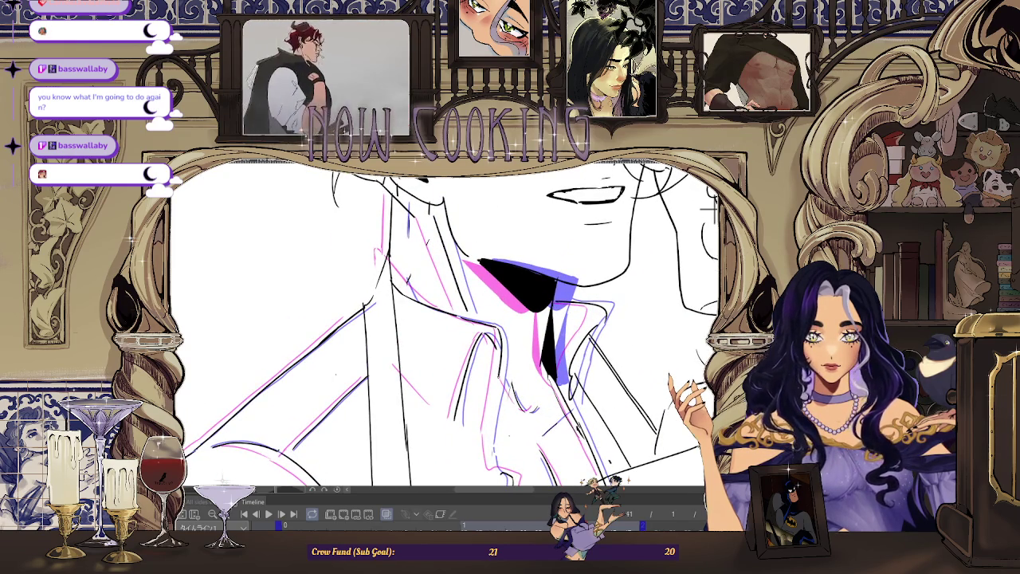
scroll(451, 324, down, 1)
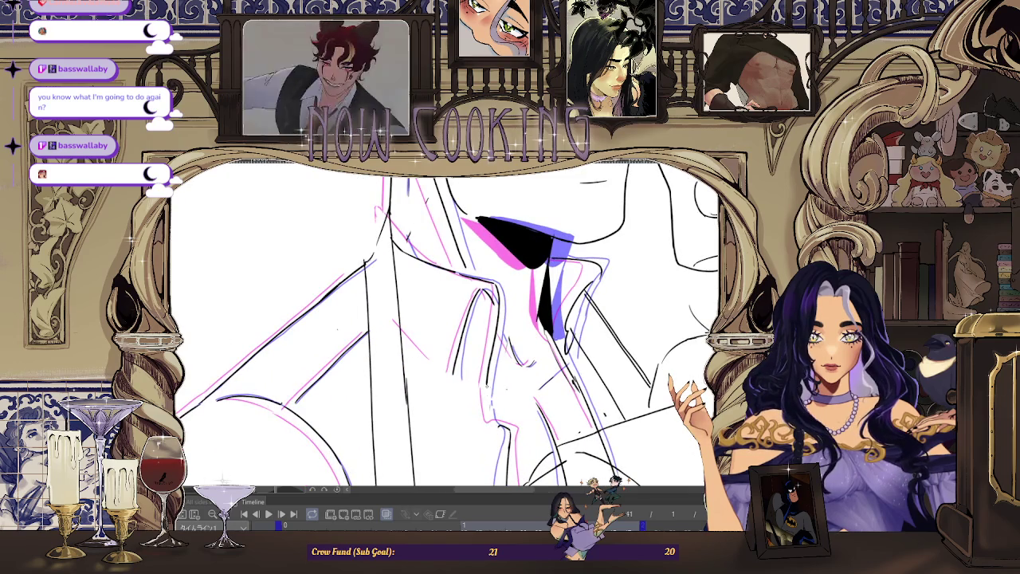
key(minus)
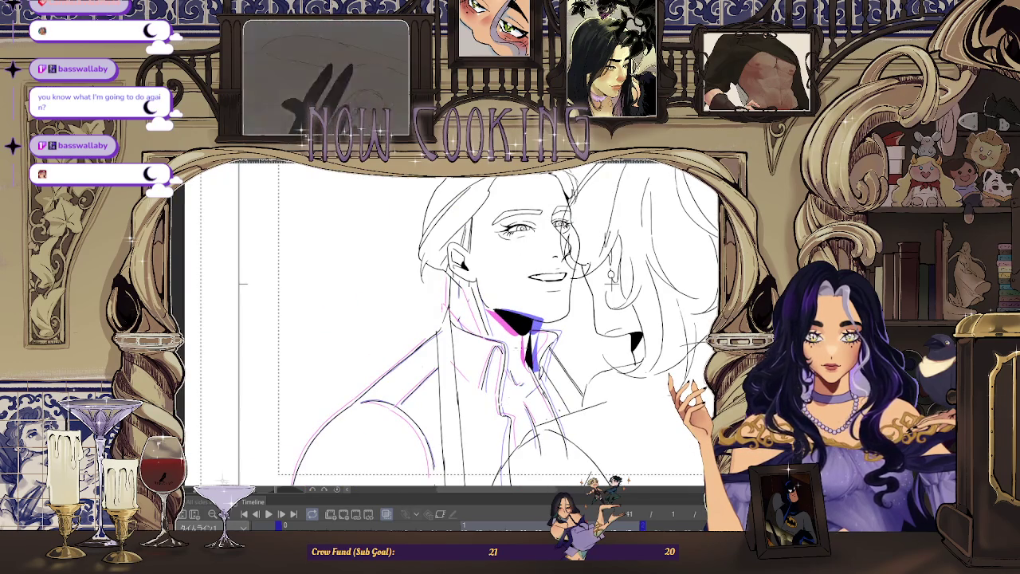
key(space)
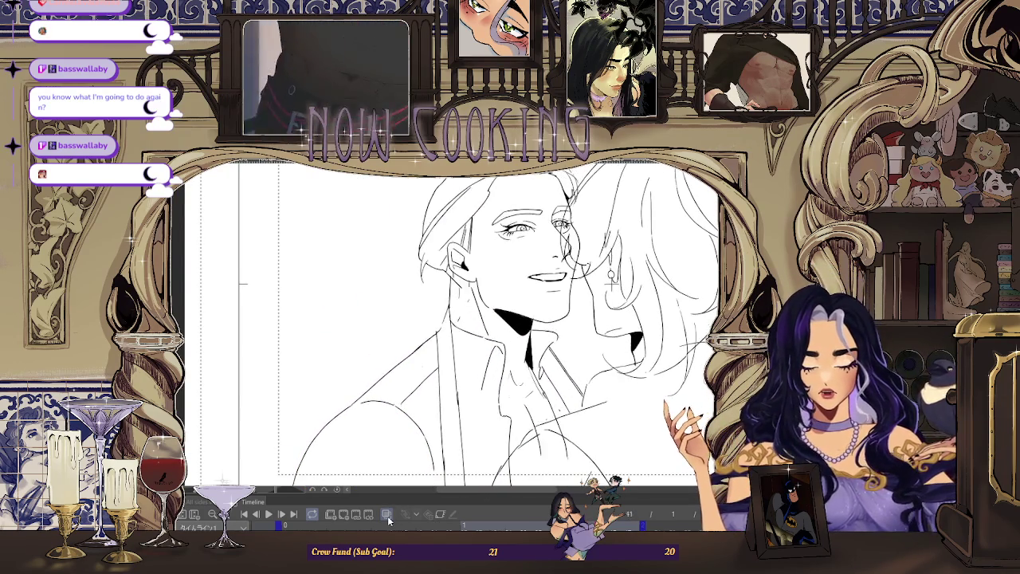
key(space)
Step: Hide the onion skins, fit the full drawing and play the animation again
key(plus)
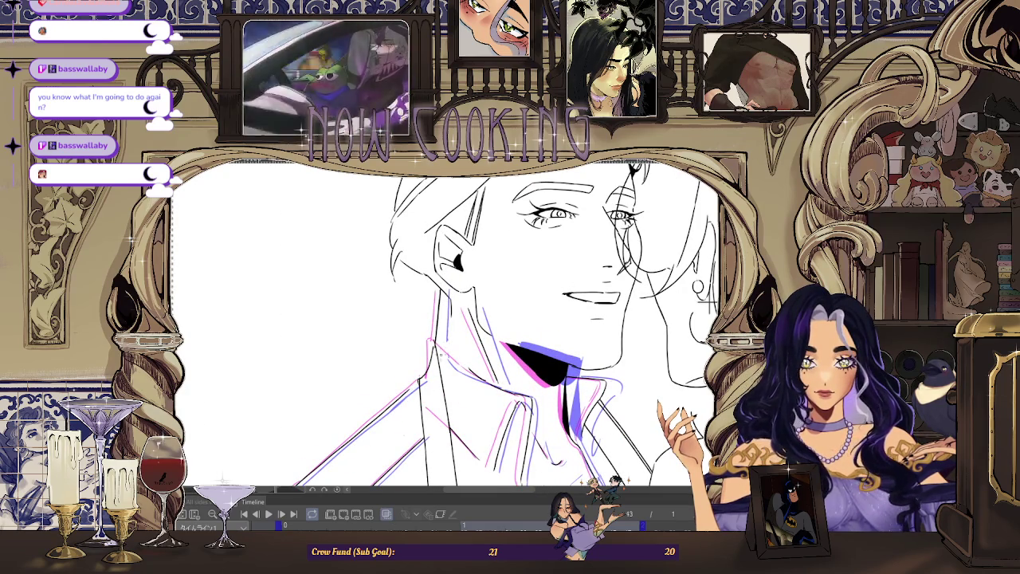
click(385, 516)
key(ctrl+0)
key(space)
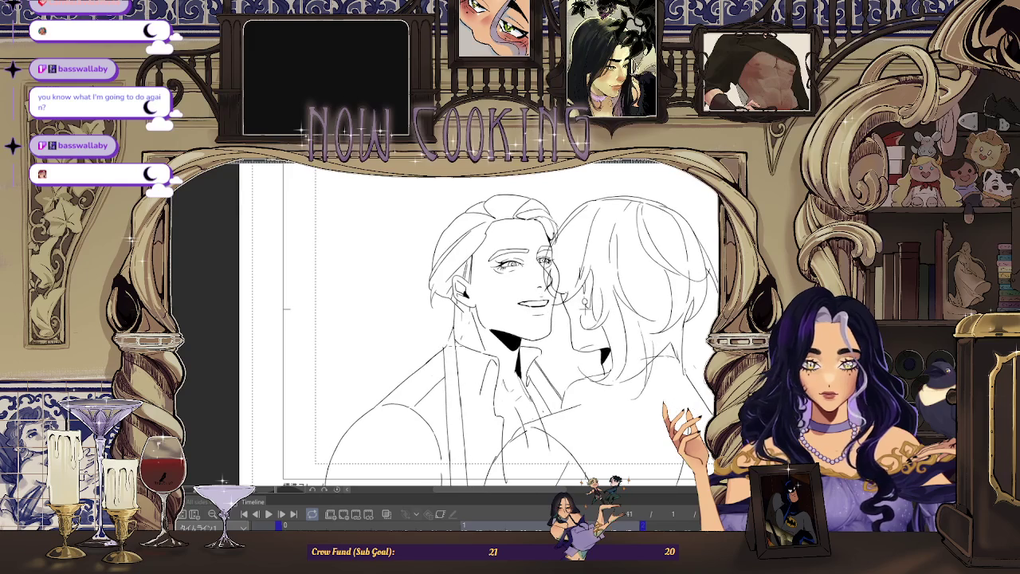
scroll(466, 341, up, 1)
scroll(466, 341, up, 1)
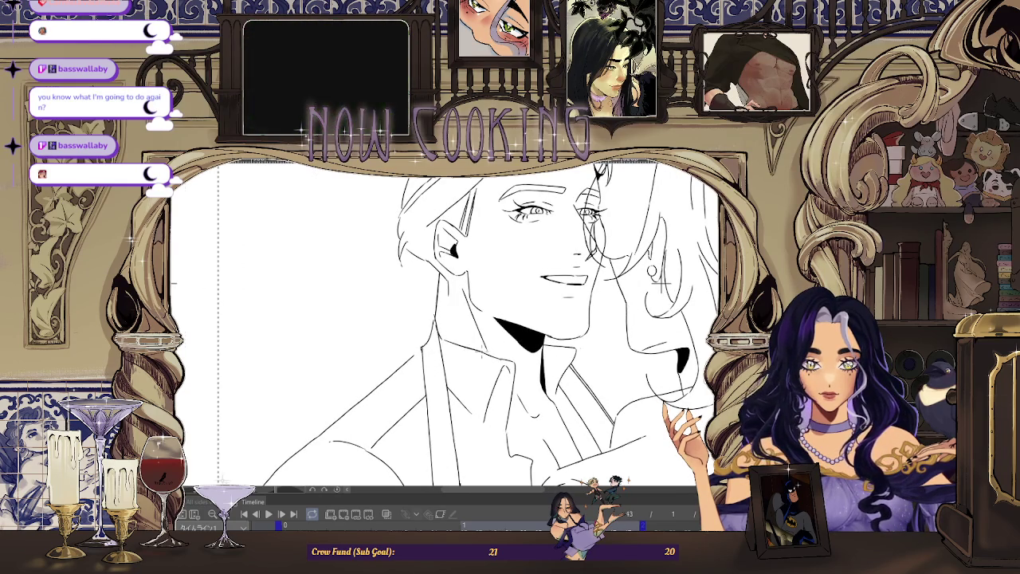
Step: Turn onion skin back on for frame 45 to see purple outlines around the collar
scroll(466, 341, down, 2)
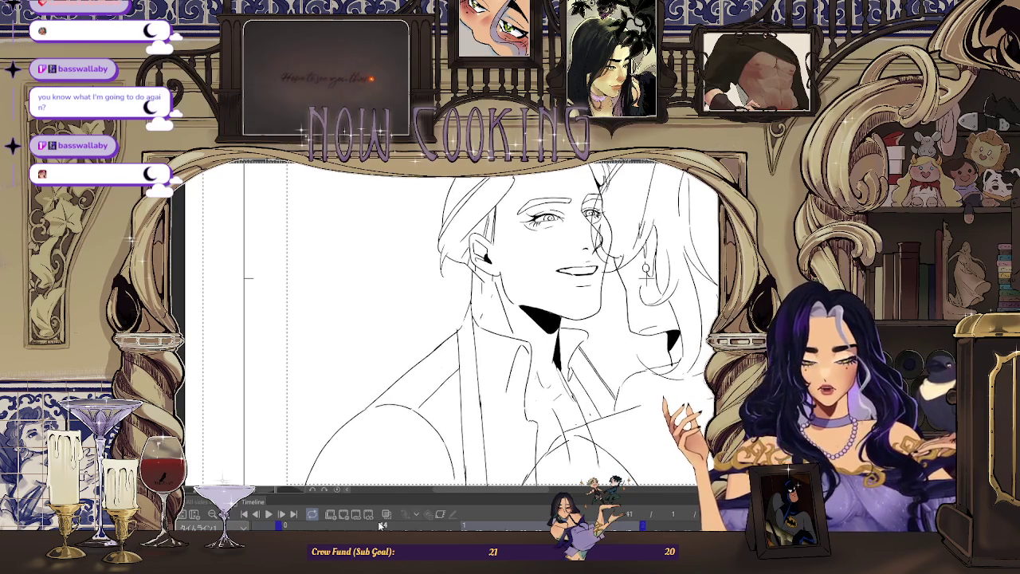
click(386, 515)
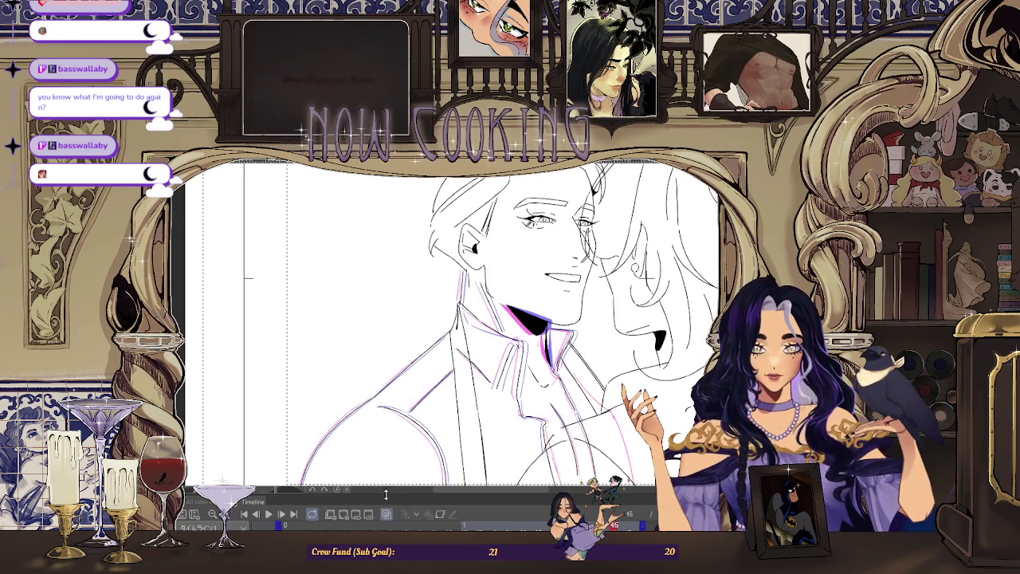
Step: Ink a short neck line on frame 45, then step back to 43 and forward again
scroll(478, 335, up, 3)
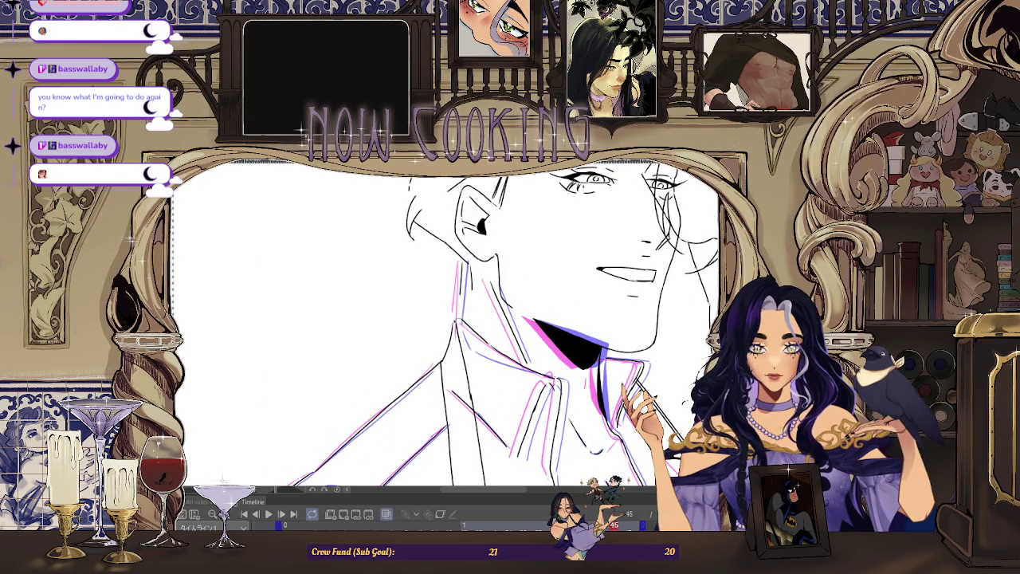
drag(460, 293, 462, 320)
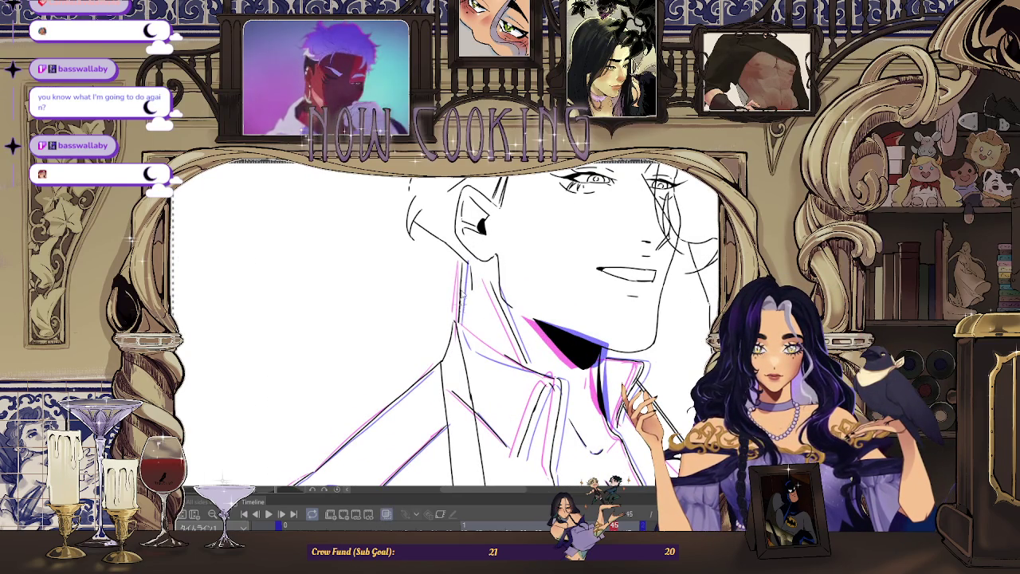
click(507, 512)
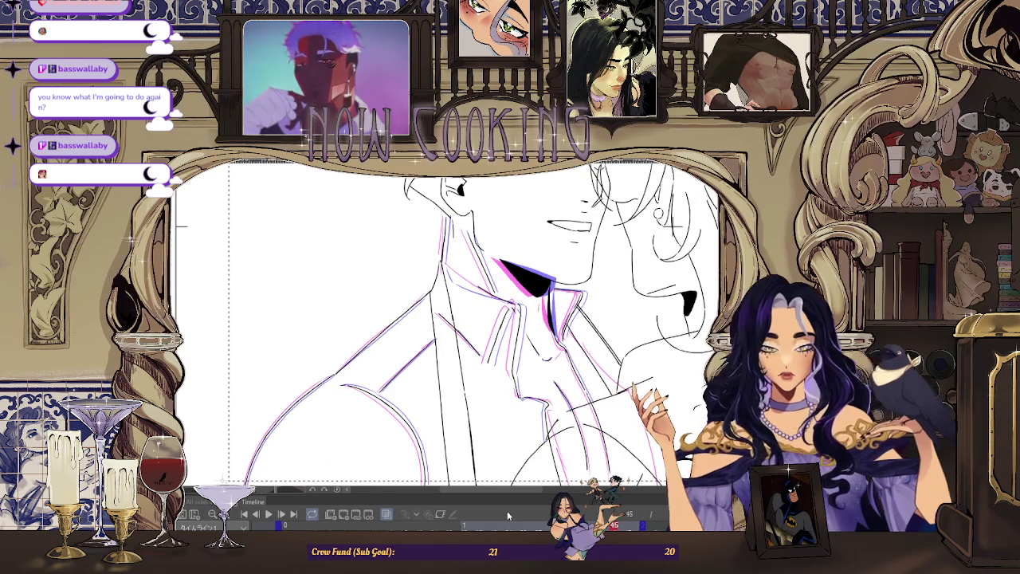
click(507, 512)
key(Right)
key(Right)
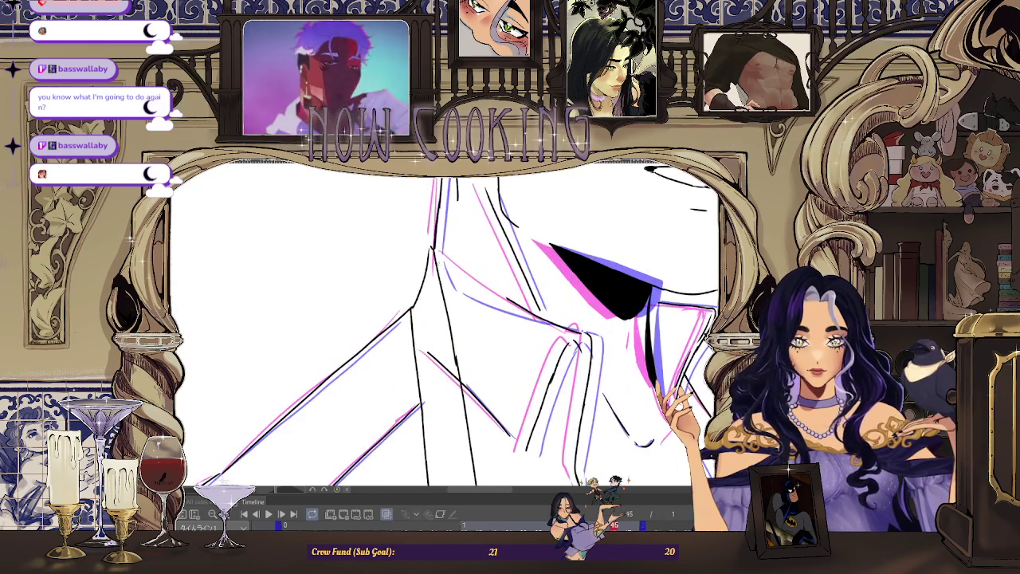
key(Right)
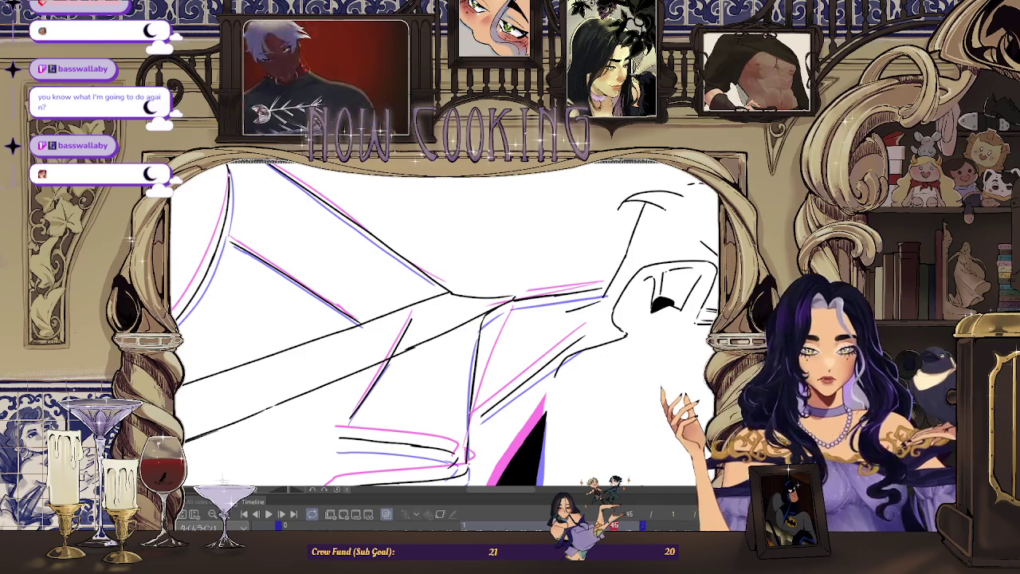
Step: Cycle through frames to frame 47, show its onion skin and undo the neck line to redraw it
key(Left)
key(Left)
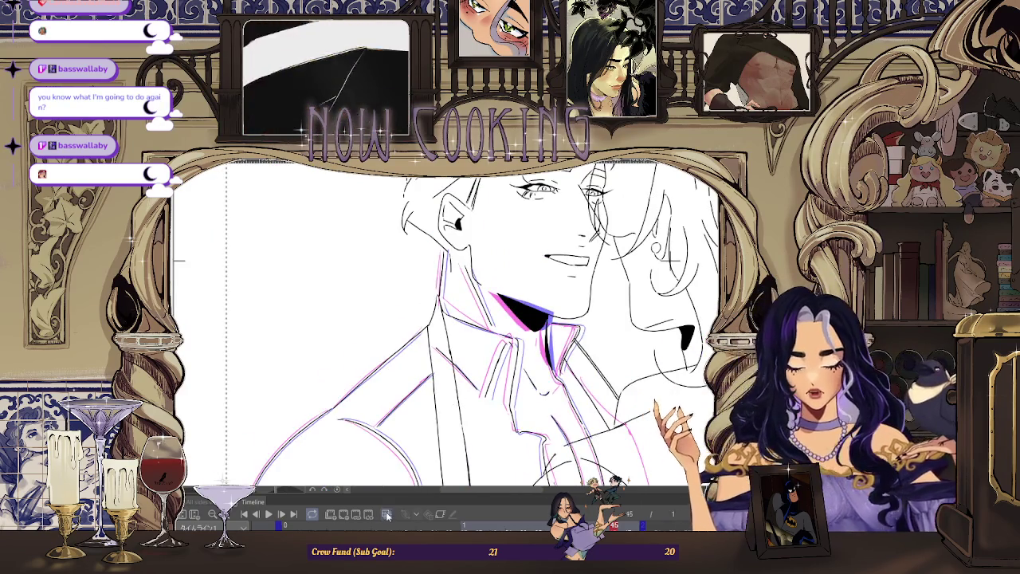
key(Left)
key(Left)
key(Left)
key(Left)
key(Left)
key(Right)
key(Right)
key(Right)
key(Right)
key(Right)
key(Right)
key(Right)
key(Right)
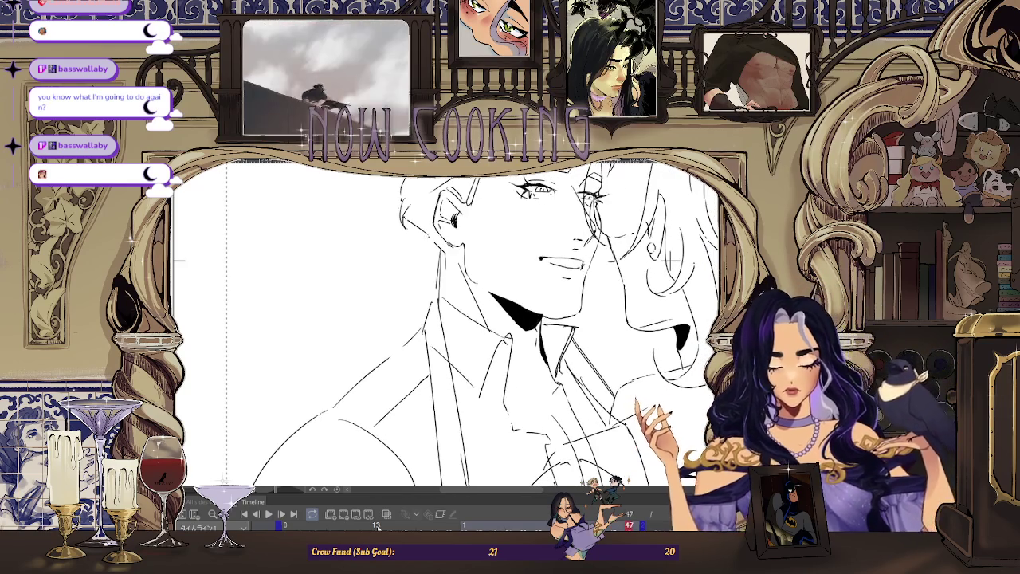
key(Right)
key(Right)
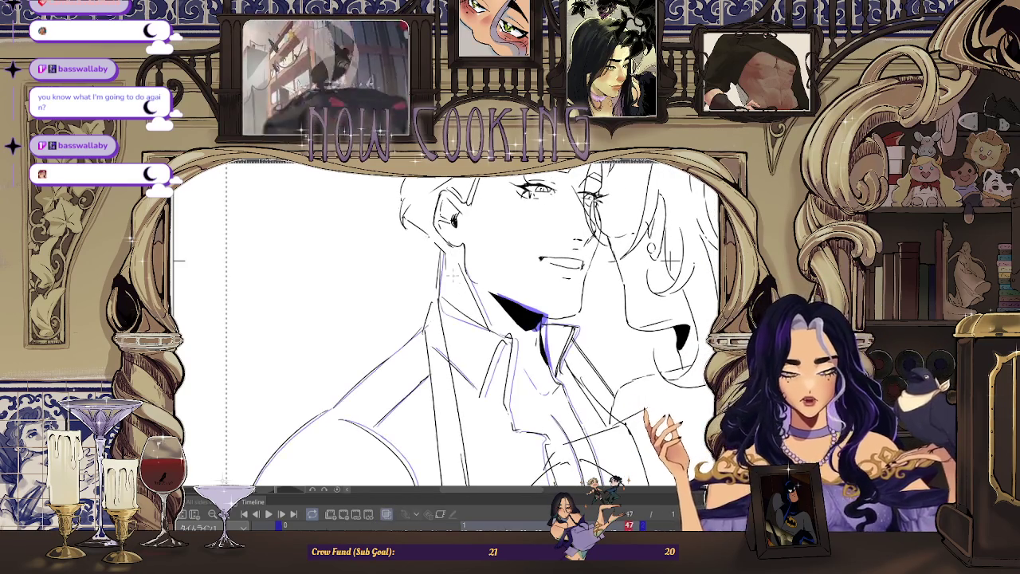
click(388, 515)
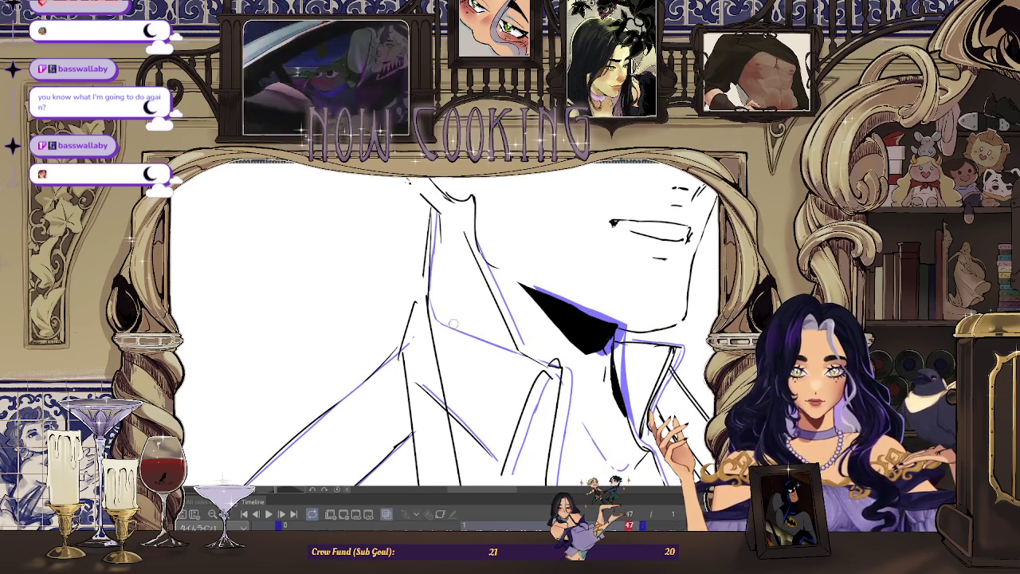
key(ctrl+z)
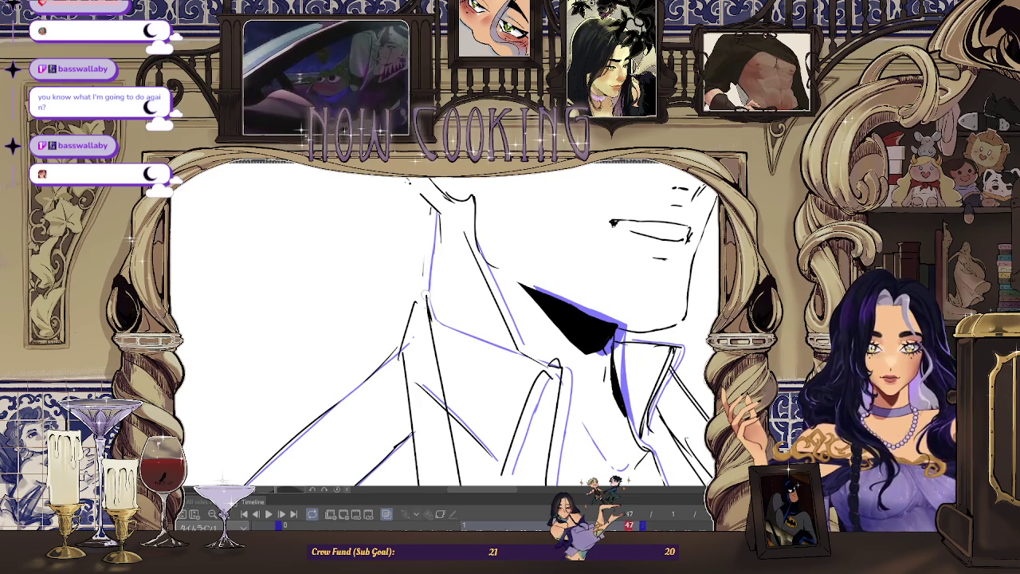
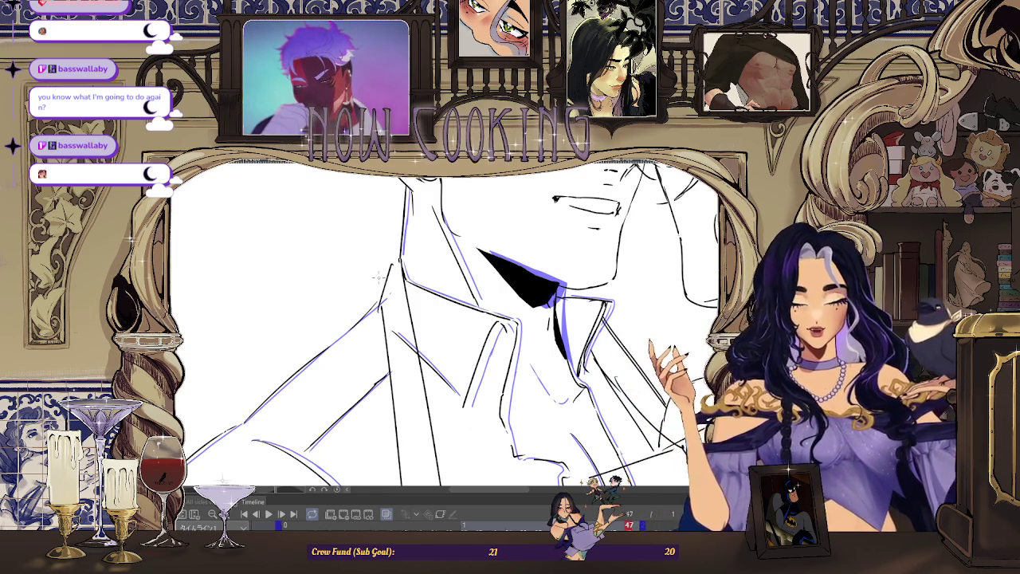
Step: Zoom out and play the animation to review both figures' lineart, stopping on frame 28
key(ctrl+minus)
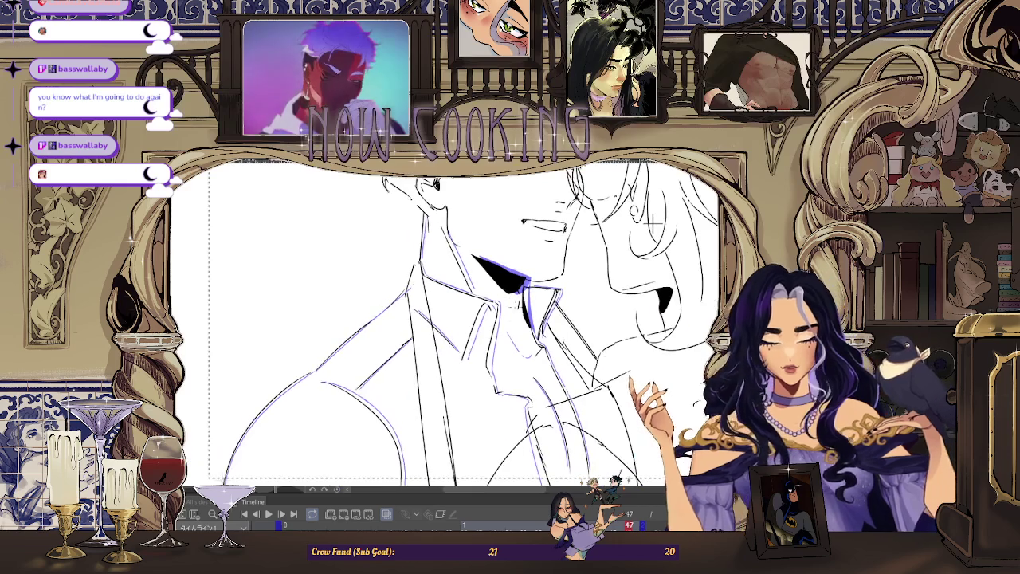
key(space)
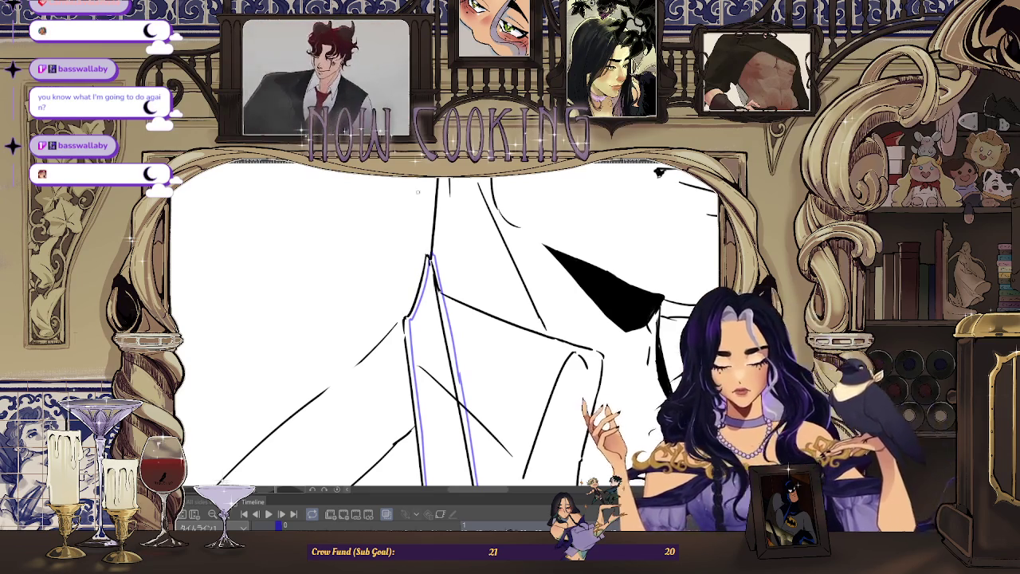
scroll(419, 203, down, 2)
scroll(420, 203, down, 2)
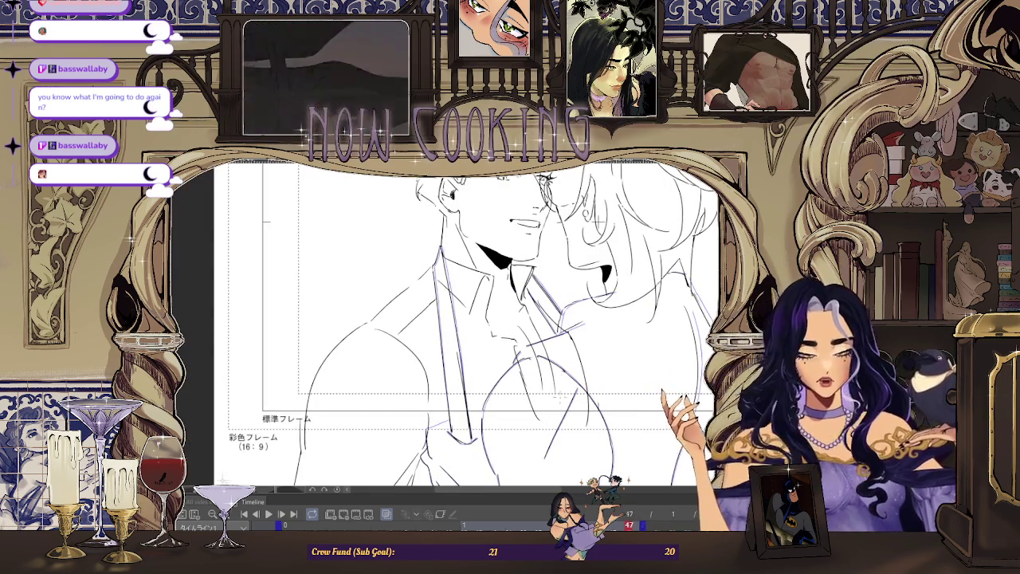
scroll(569, 443, down, 2)
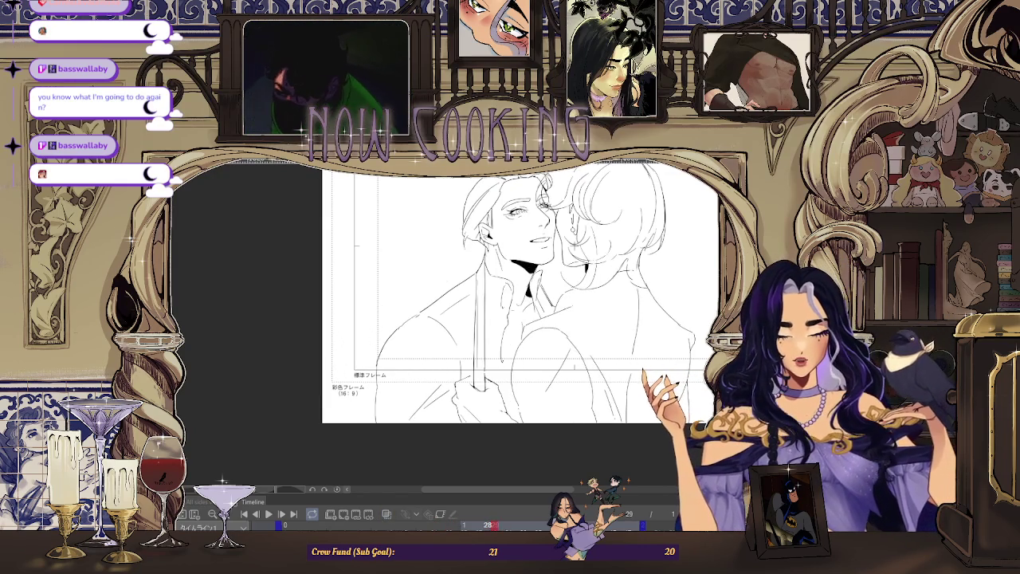
Step: Stop playback on frame 31 and zoom in on the embracing figures' torsos
click(381, 518)
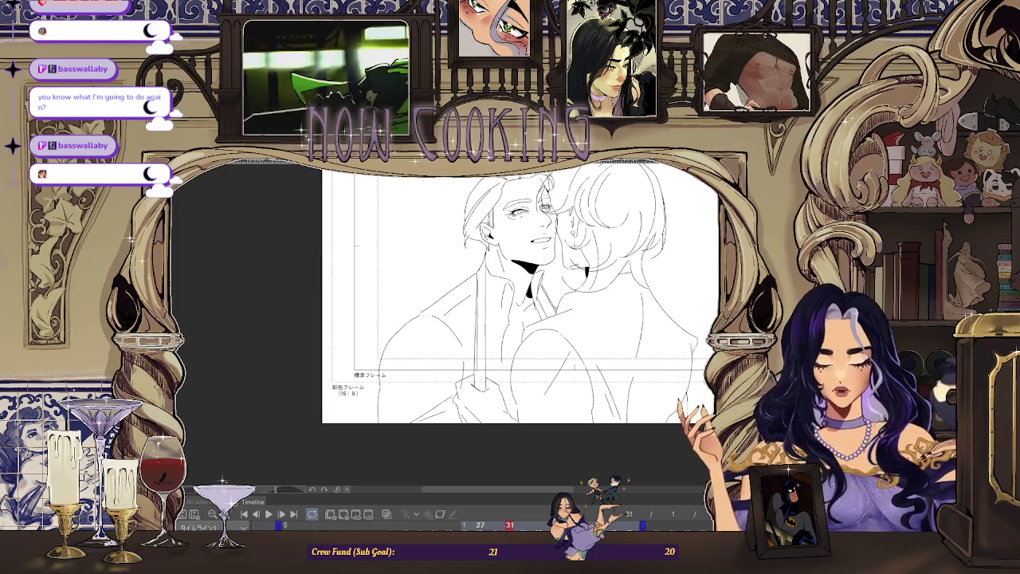
scroll(398, 394, up, 5)
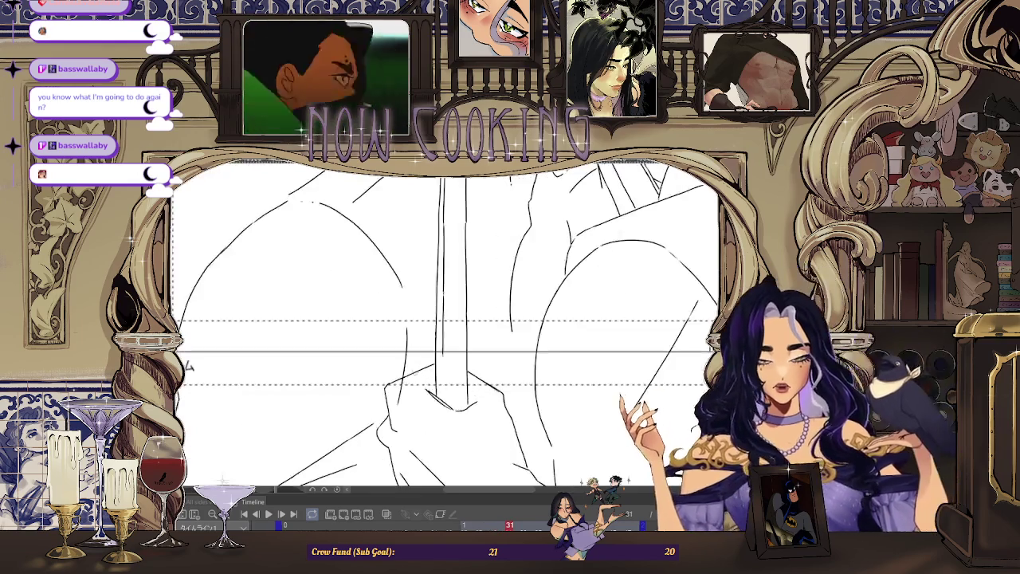
scroll(591, 321, down, 1)
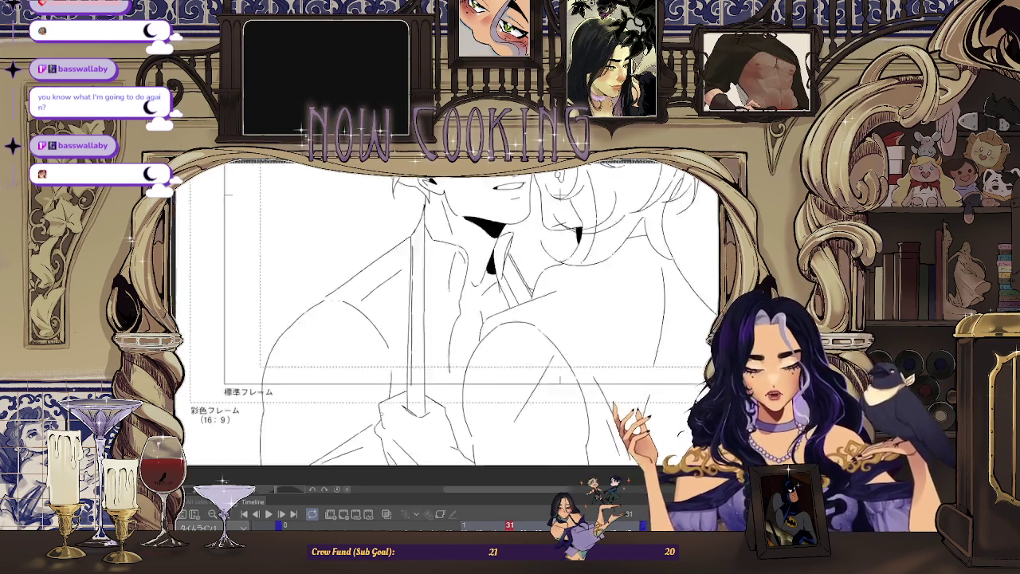
scroll(591, 321, down, 2)
scroll(591, 320, down, 2)
scroll(591, 321, down, 1)
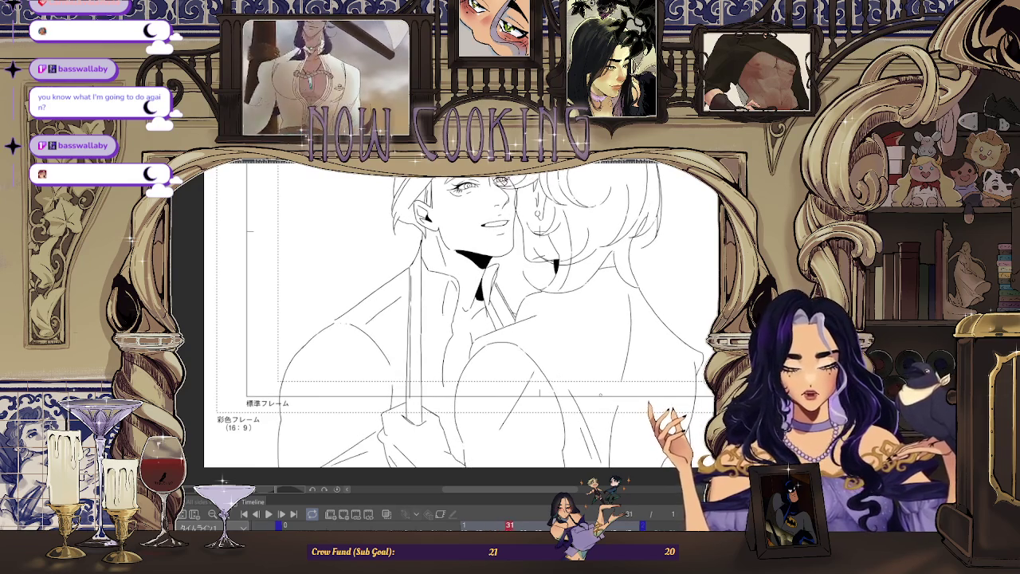
scroll(496, 301, up, 3)
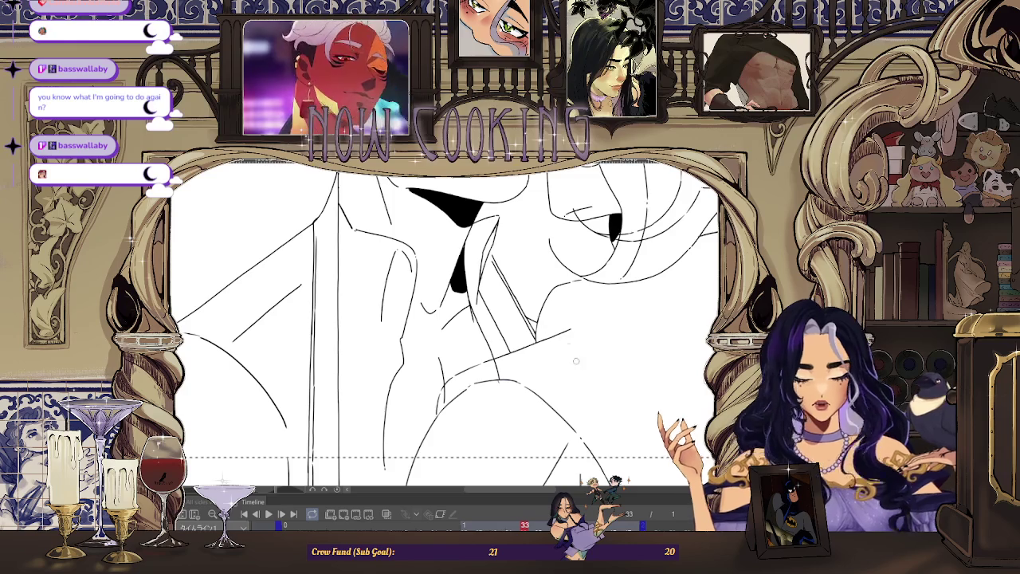
scroll(580, 366, down, 2)
scroll(558, 354, down, 1)
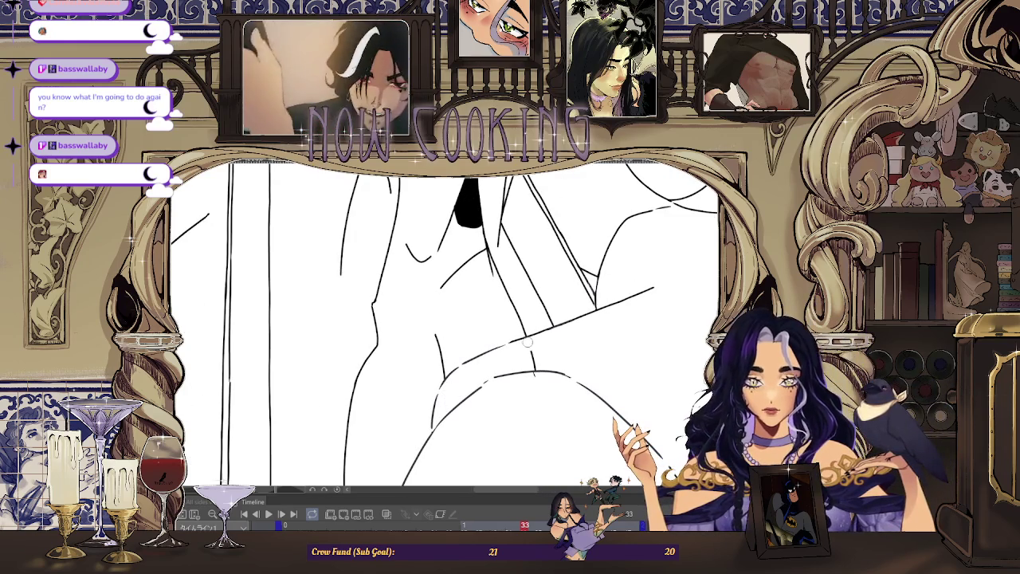
scroll(527, 342, down, 2)
scroll(515, 379, down, 2)
scroll(502, 415, up, 1)
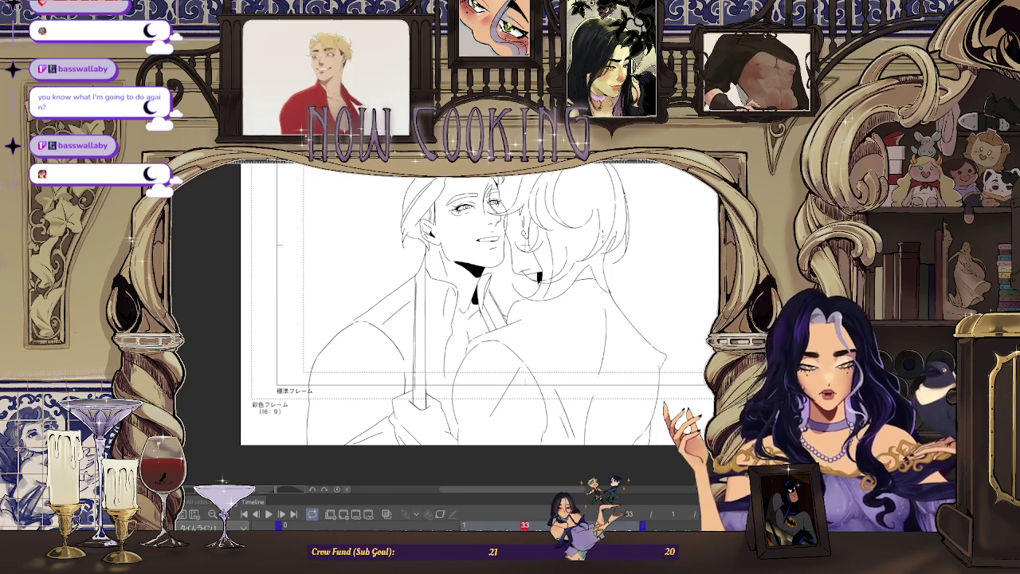
scroll(654, 336, up, 3)
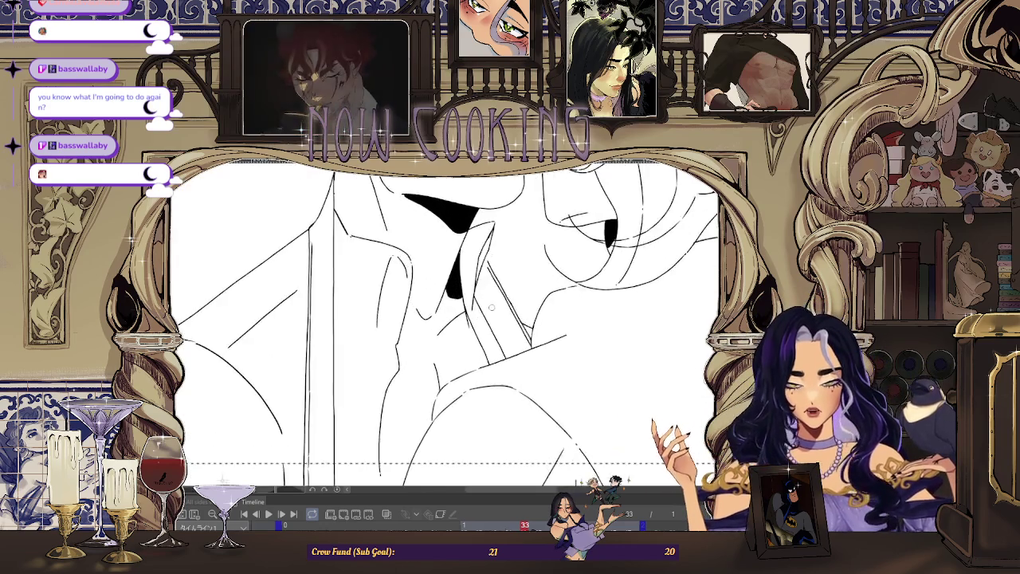
scroll(654, 335, down, 1)
Step: Step forward frame by frame to frame 37, checking the collar and shoulder lines
key(Left)
key(Left)
key(Right)
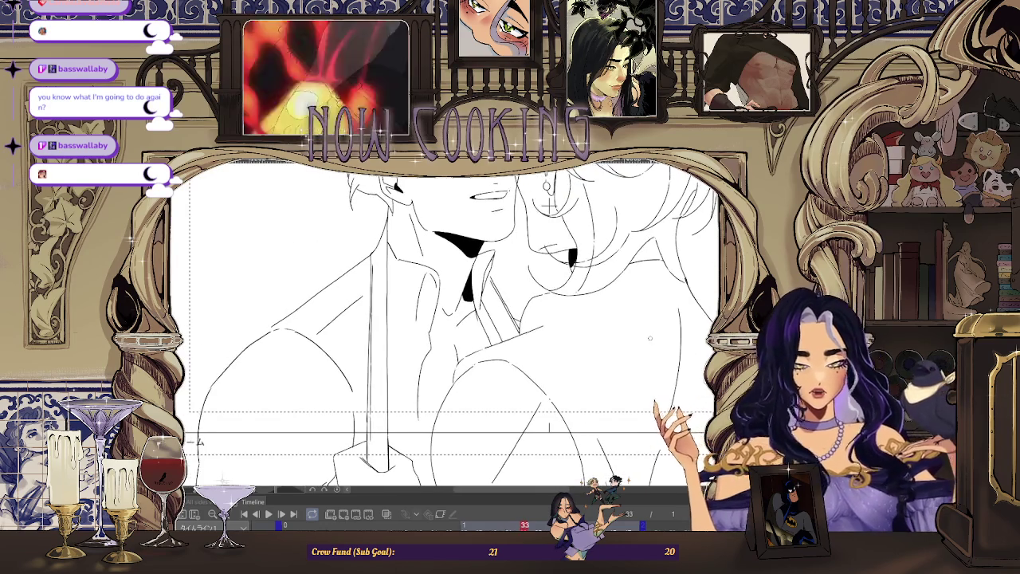
key(Right)
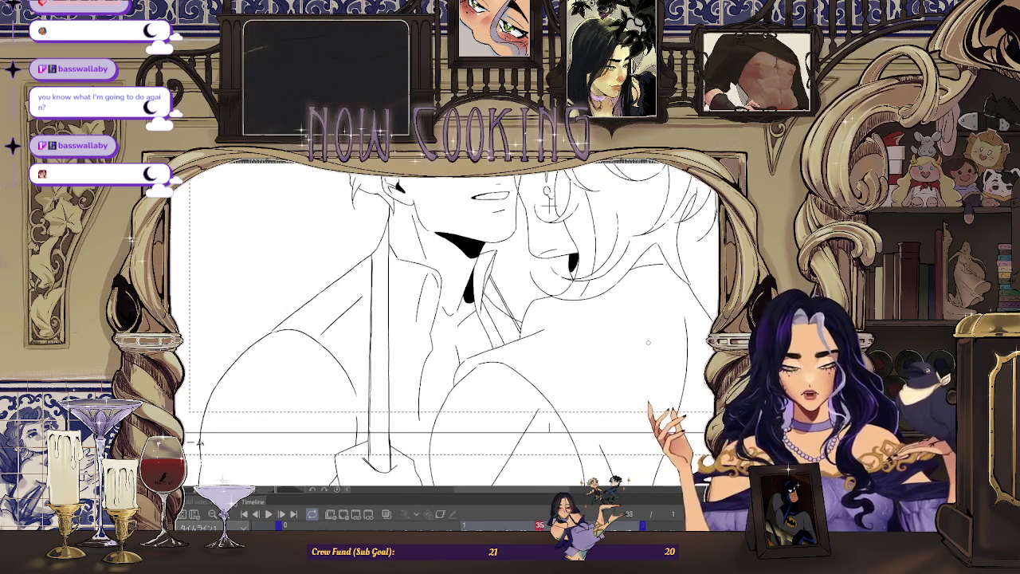
key(Right)
scroll(649, 341, up, 2)
key(Right)
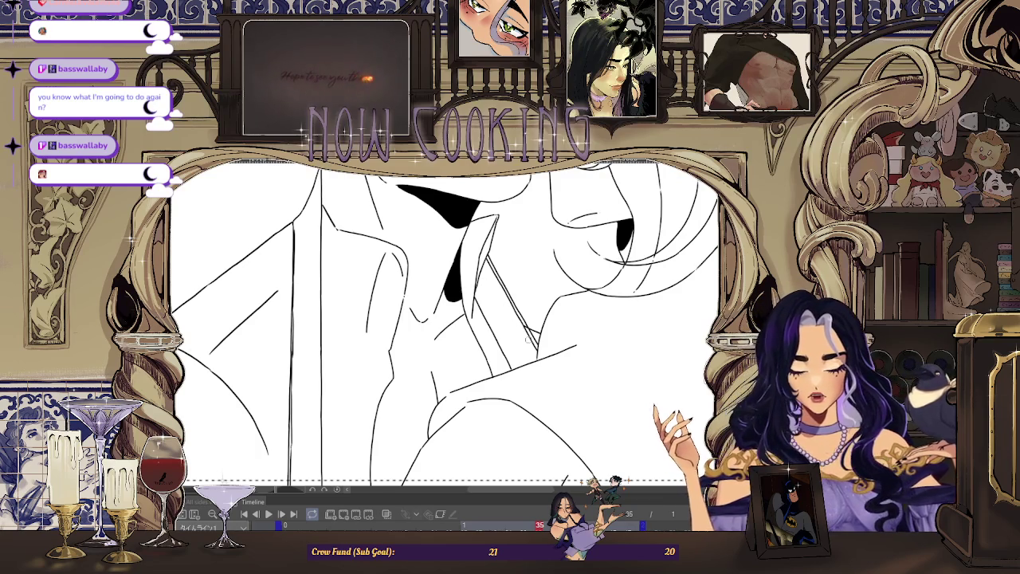
scroll(524, 328, down, 1)
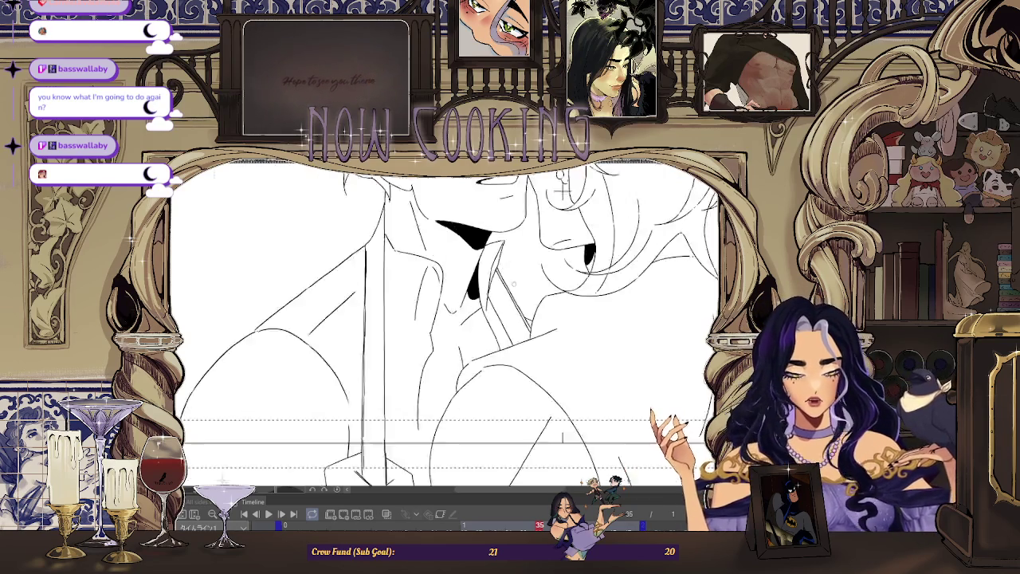
scroll(523, 327, down, 2)
scroll(524, 327, up, 1)
scroll(524, 327, down, 1)
key(Right)
scroll(484, 305, up, 1)
scroll(484, 305, up, 2)
key(Right)
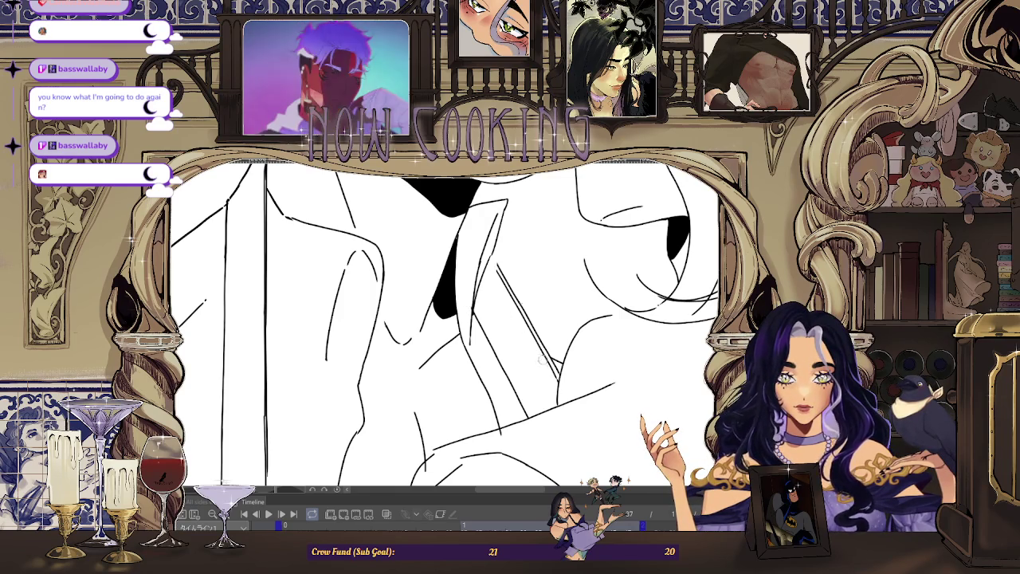
Step: Zoom in and out around the chest area to inspect both figures' torso lines
scroll(498, 413, down, 2)
scroll(498, 413, down, 1)
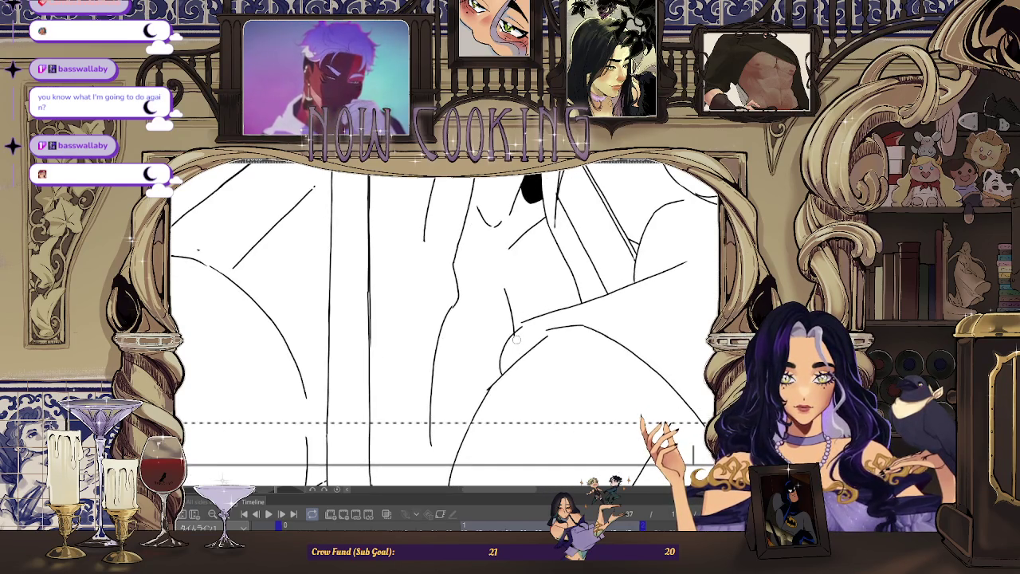
scroll(610, 340, down, 2)
scroll(490, 299, up, 2)
scroll(462, 299, up, 1)
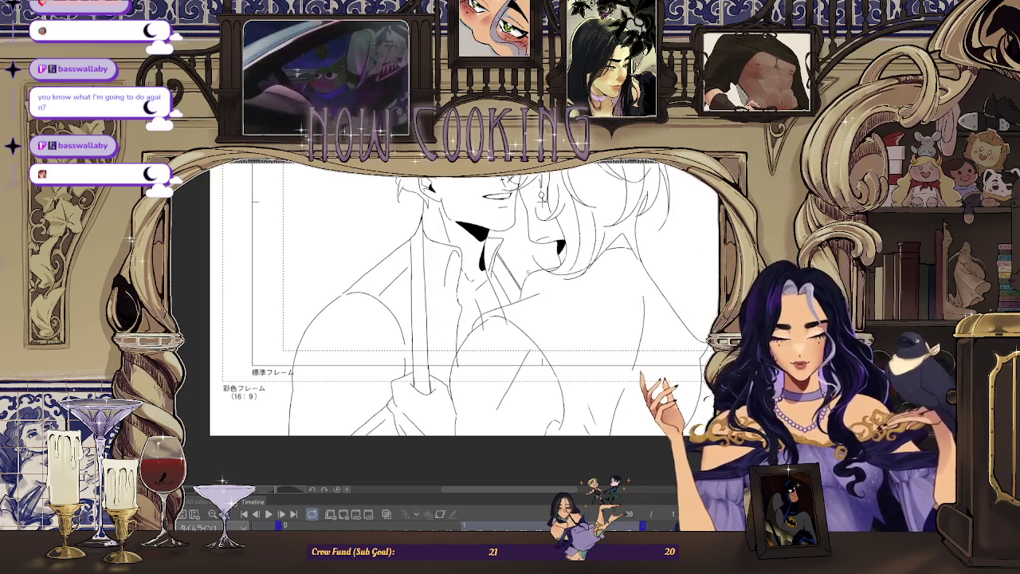
scroll(481, 318, up, 3)
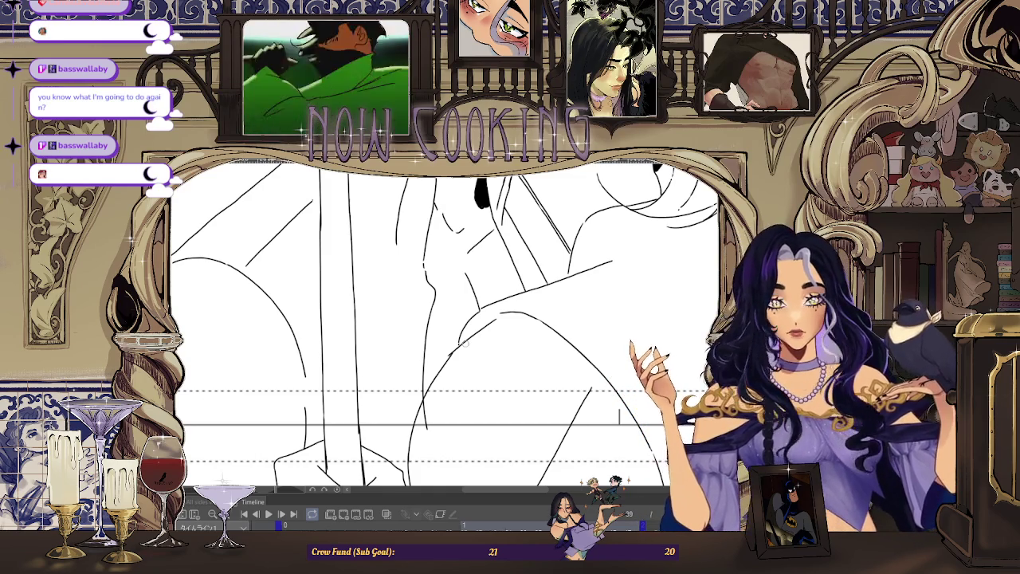
scroll(466, 344, down, 2)
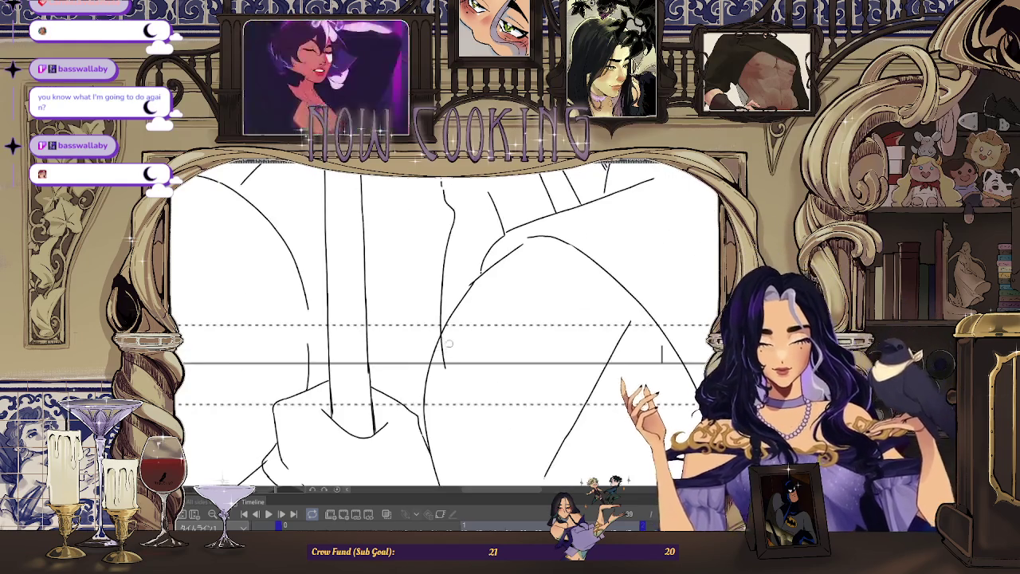
scroll(447, 364, down, 5)
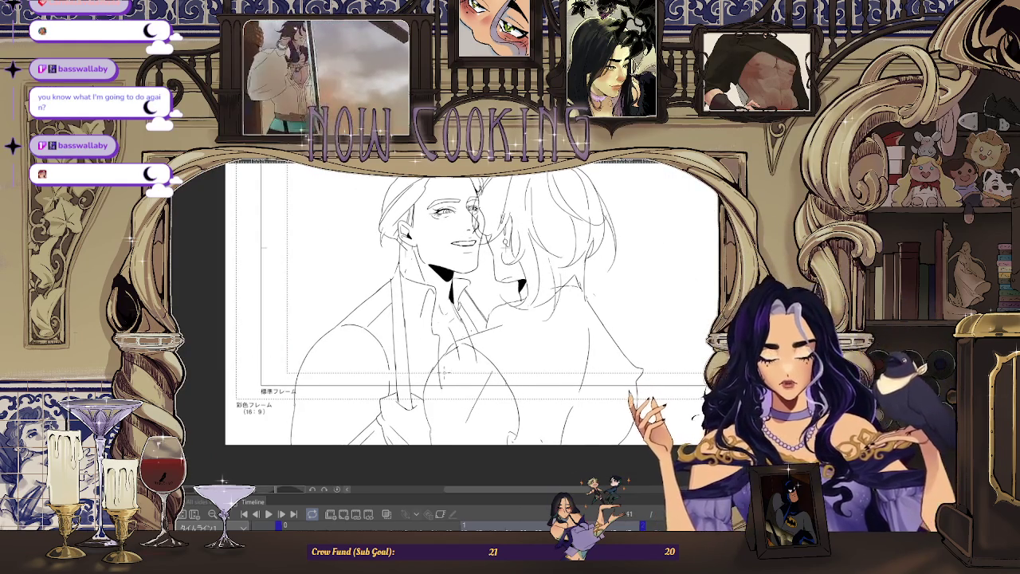
Step: Zoom into the torsos on frame 41 to ink clean lines over the sketch
scroll(439, 371, up, 3)
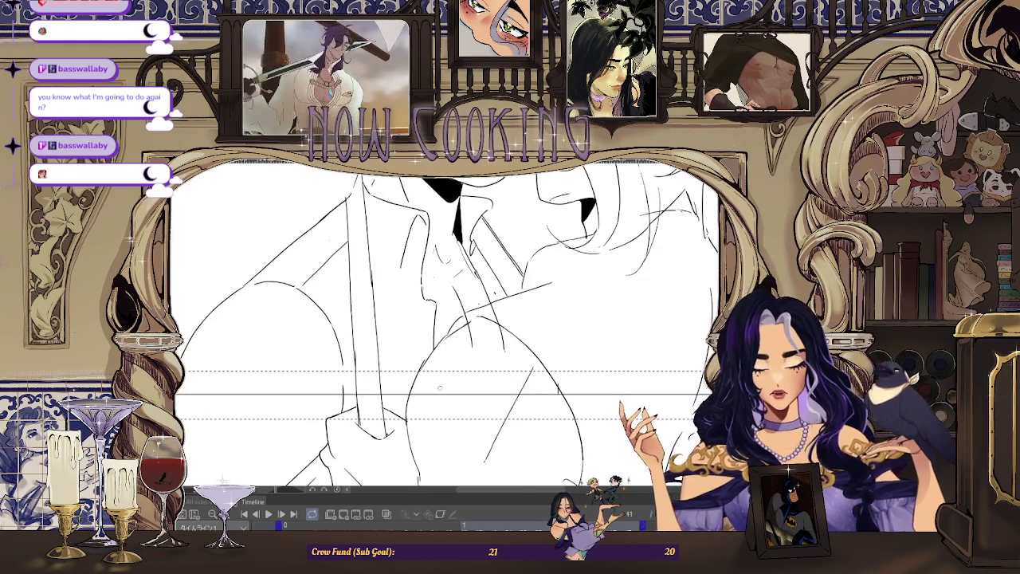
scroll(469, 318, up, 2)
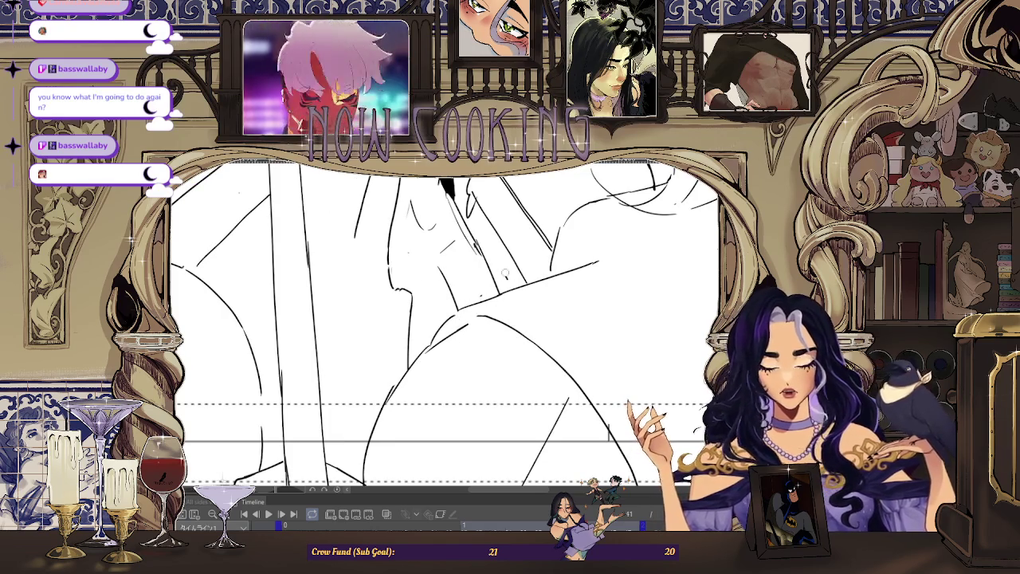
scroll(503, 348, down, 3)
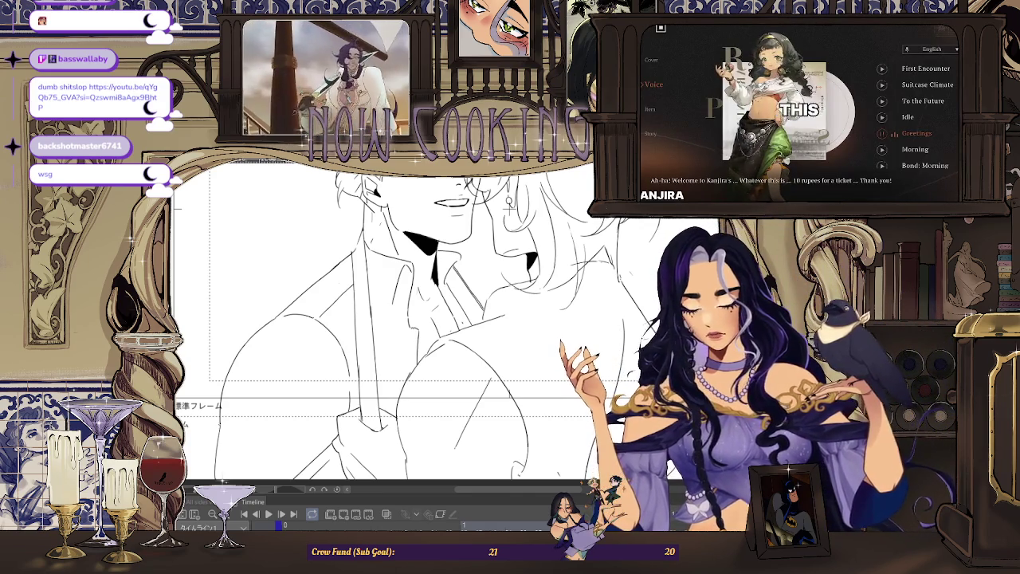
Step: Zoom in on the left figure's neck and collar for inking, then zoom back out to the whole frame
scroll(431, 303, down, 2)
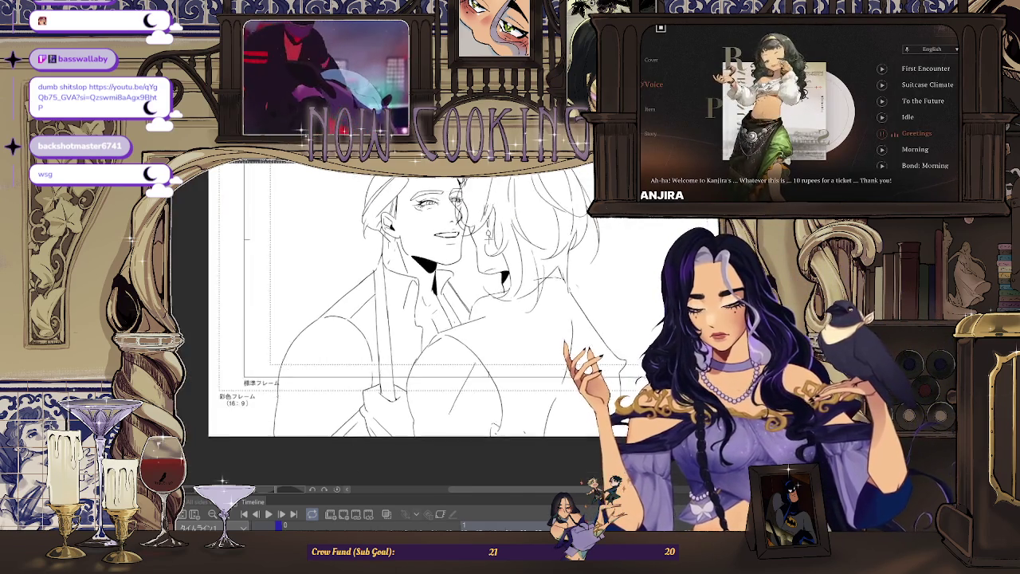
scroll(430, 303, down, 2)
scroll(430, 303, down, 1)
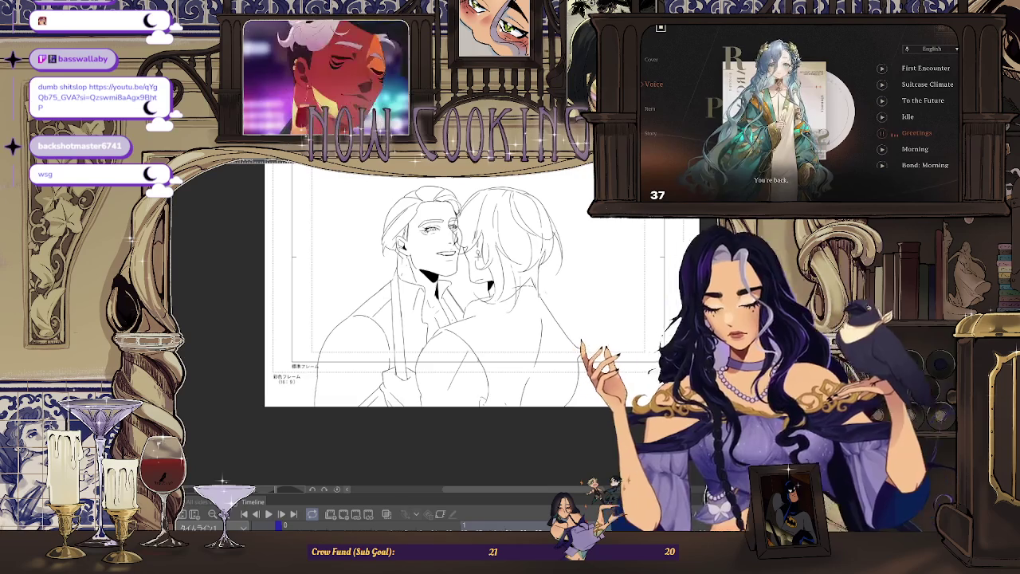
scroll(454, 279, up, 2)
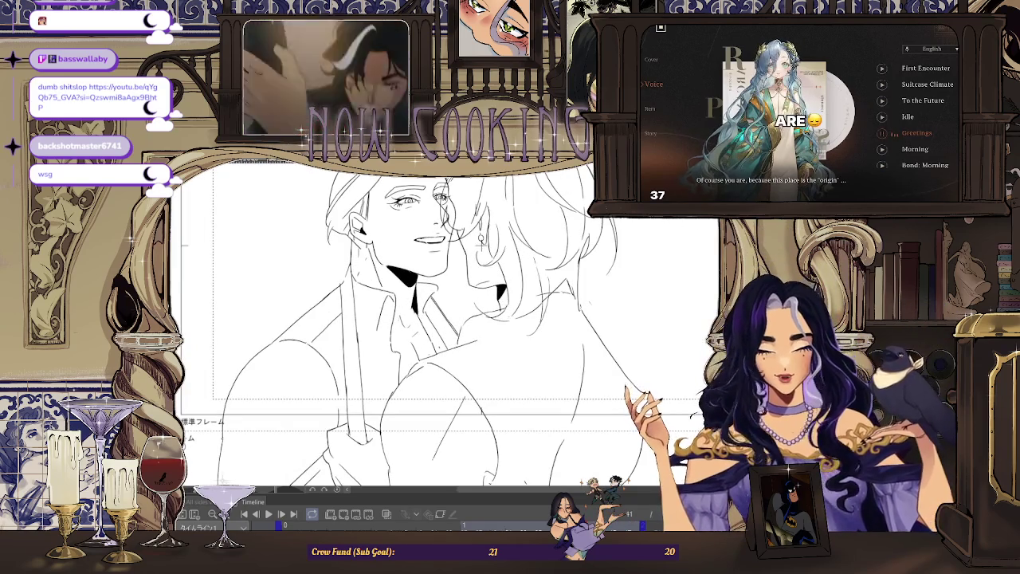
scroll(430, 279, up, 1)
scroll(431, 279, up, 1)
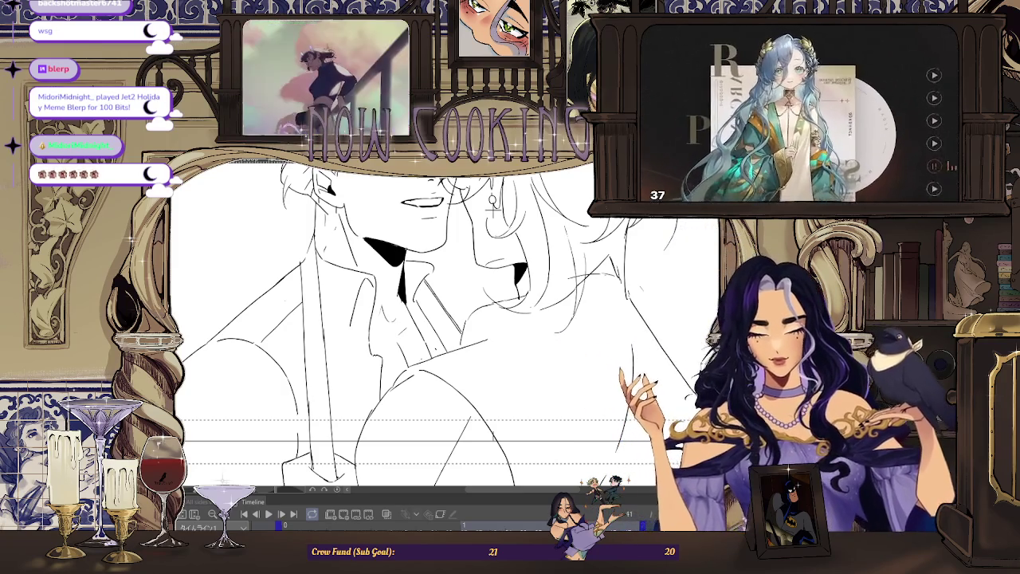
key(ctrl+minus)
scroll(368, 295, up, 2)
scroll(368, 295, up, 2)
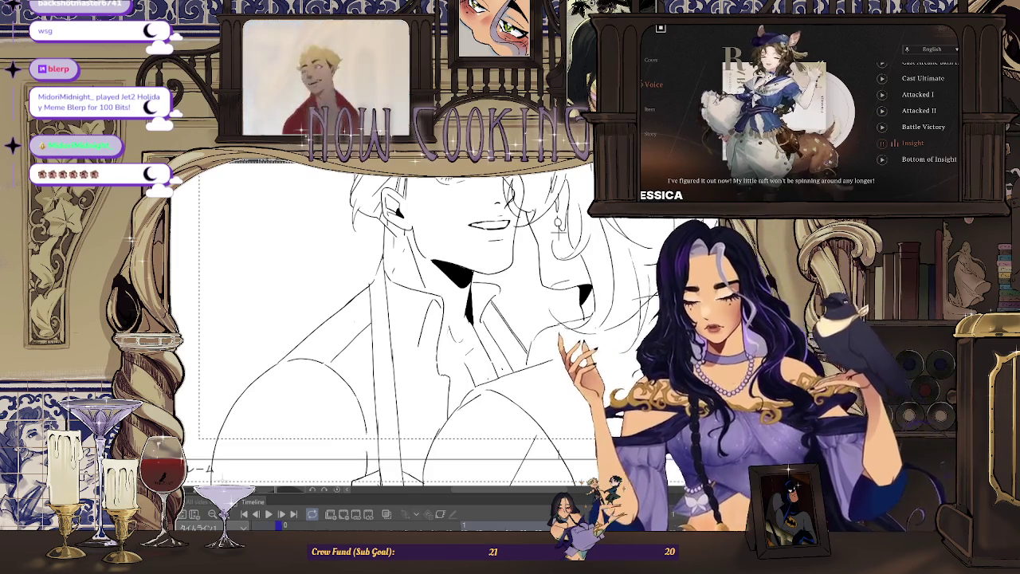
key(ctrl+minus)
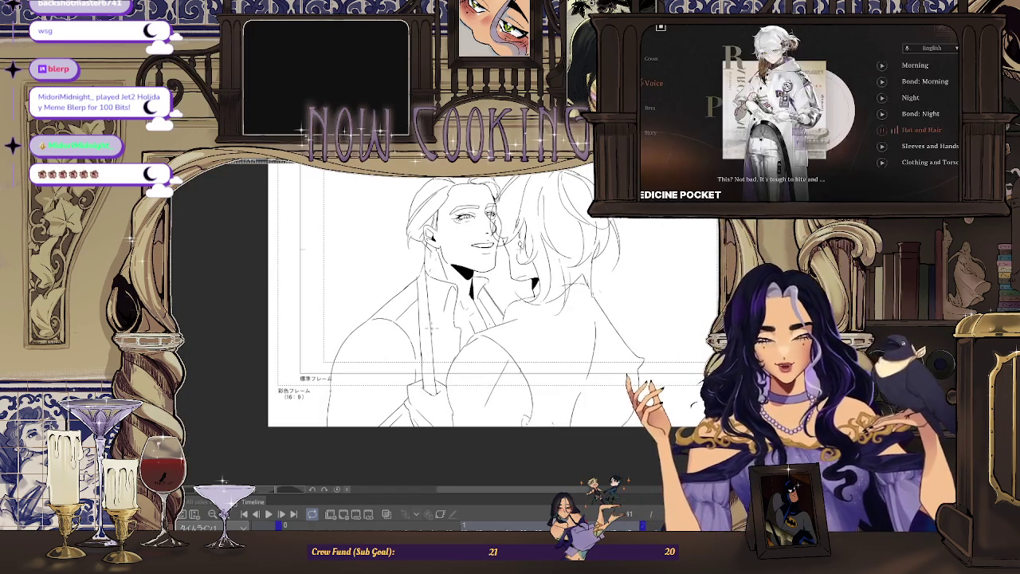
Step: Move to the next frame and zoom into the chest and collar area
key(ctrl+z)
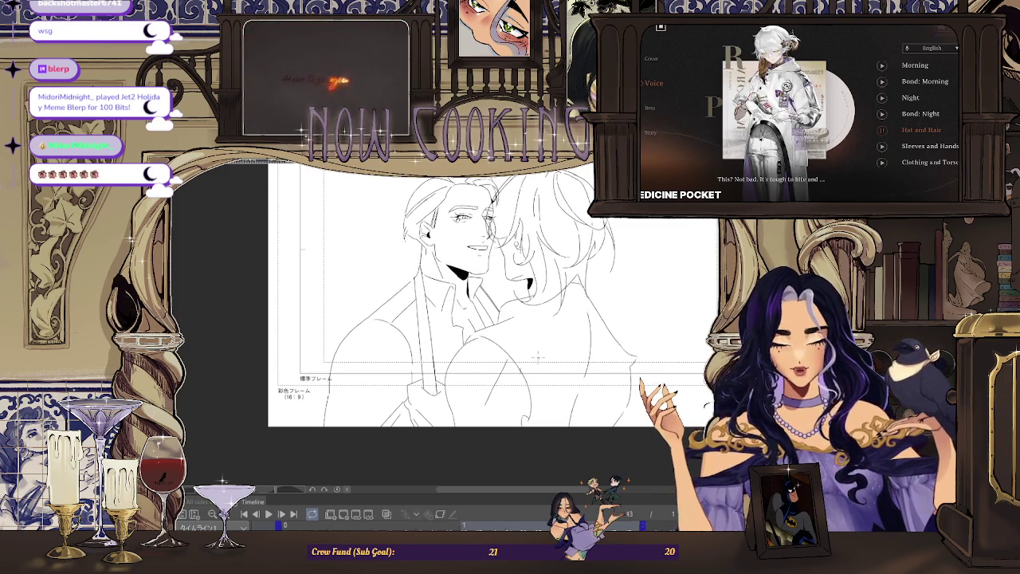
scroll(414, 396, up, 3)
scroll(414, 397, up, 2)
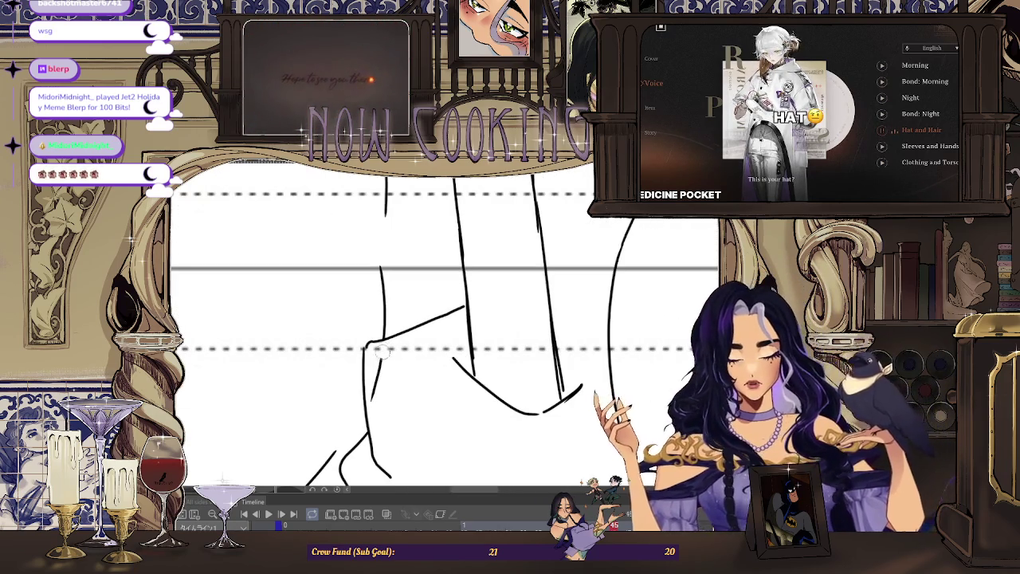
scroll(383, 349, down, 2)
scroll(383, 349, down, 2)
scroll(504, 348, up, 3)
scroll(505, 347, up, 1)
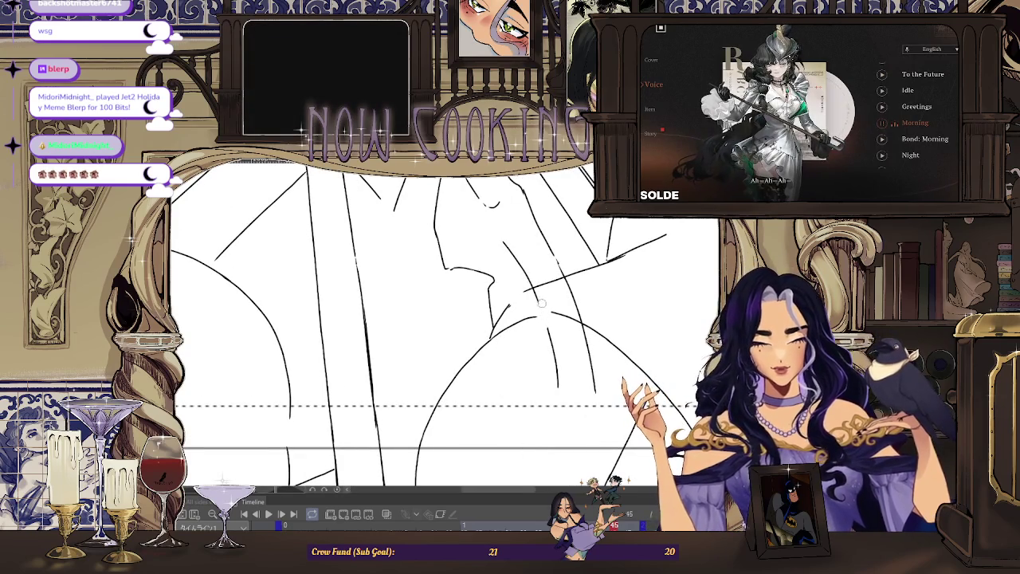
scroll(522, 313, up, 1)
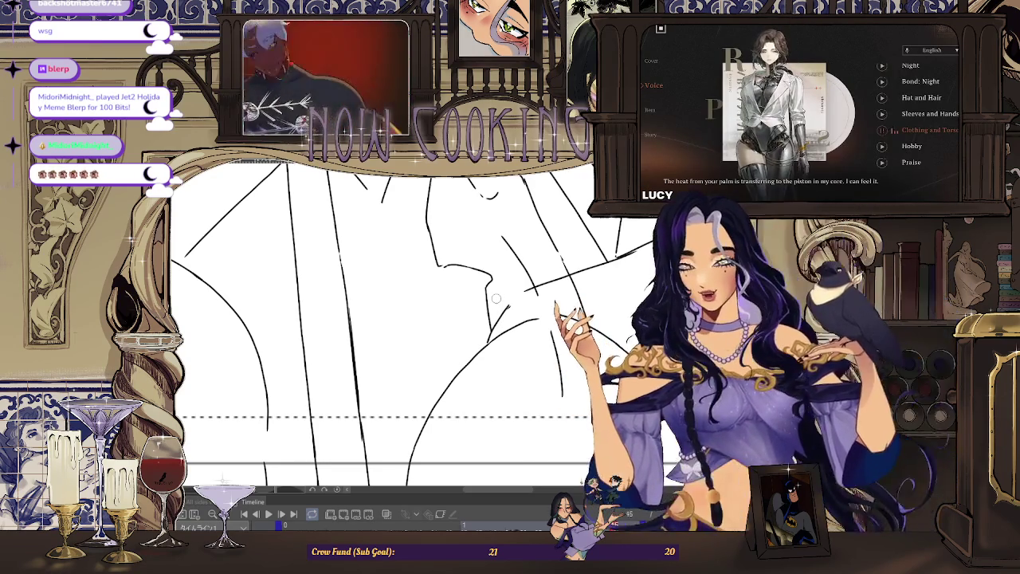
Step: Zoom around the chest while tracing clean black lines over the sketch
scroll(566, 201, up, 2)
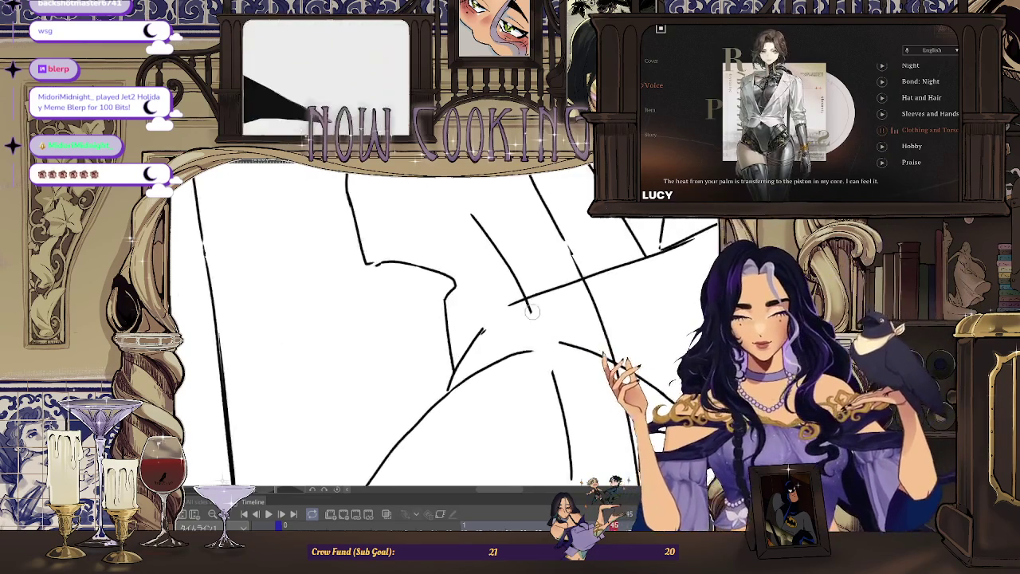
scroll(525, 305, up, 1)
scroll(601, 277, down, 2)
scroll(606, 264, down, 1)
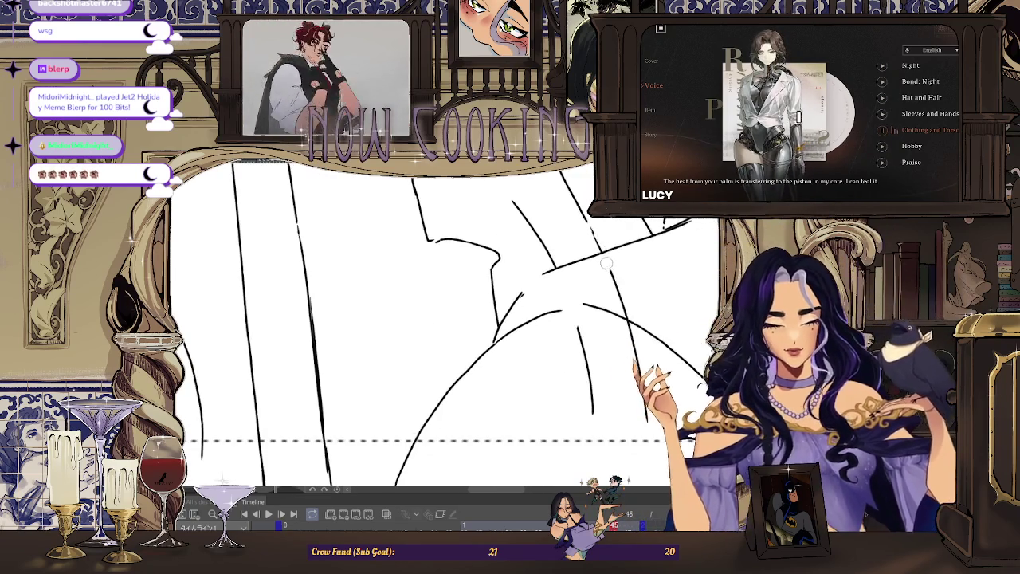
scroll(579, 361, down, 3)
scroll(580, 361, up, 2)
scroll(580, 361, down, 1)
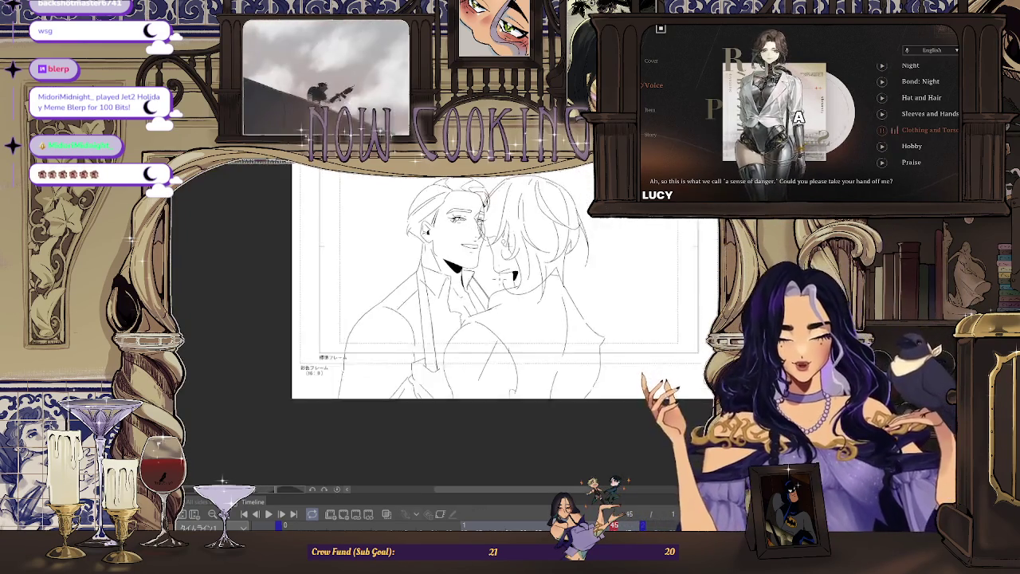
scroll(506, 277, up, 1)
scroll(506, 276, up, 1)
scroll(505, 276, up, 2)
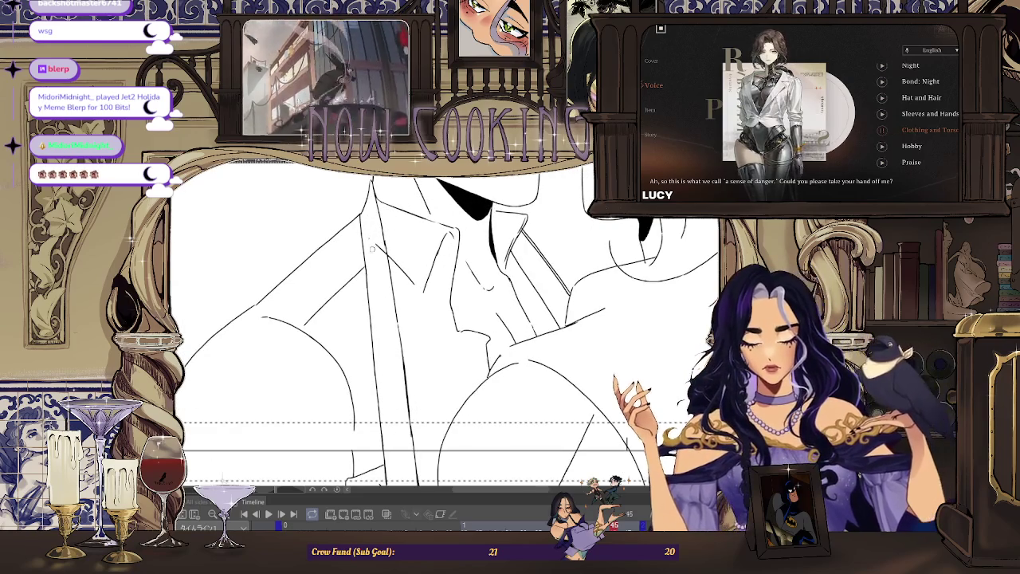
scroll(375, 227, down, 1)
scroll(376, 227, down, 1)
scroll(239, 334, up, 2)
scroll(430, 303, down, 1)
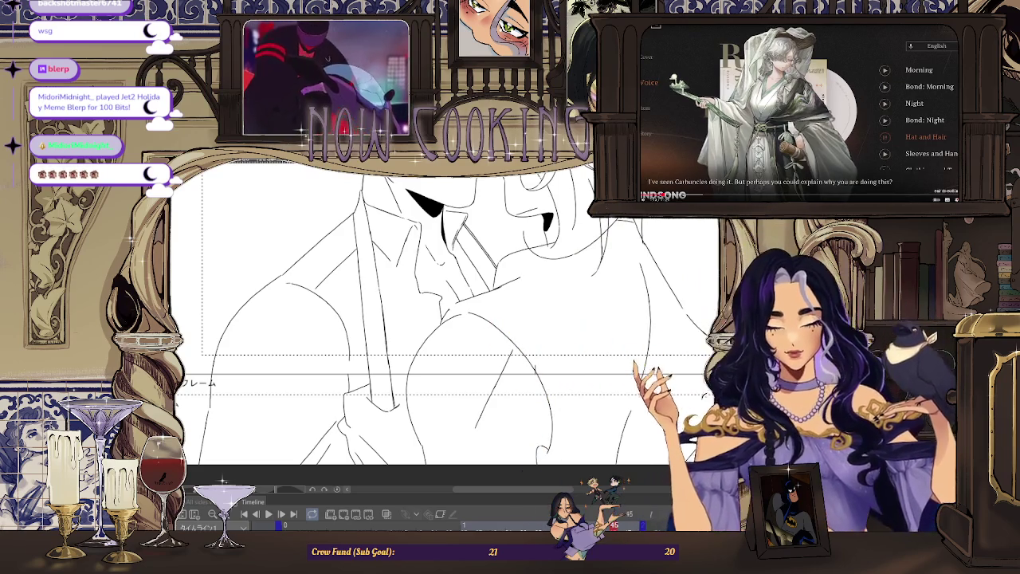
scroll(511, 287, down, 3)
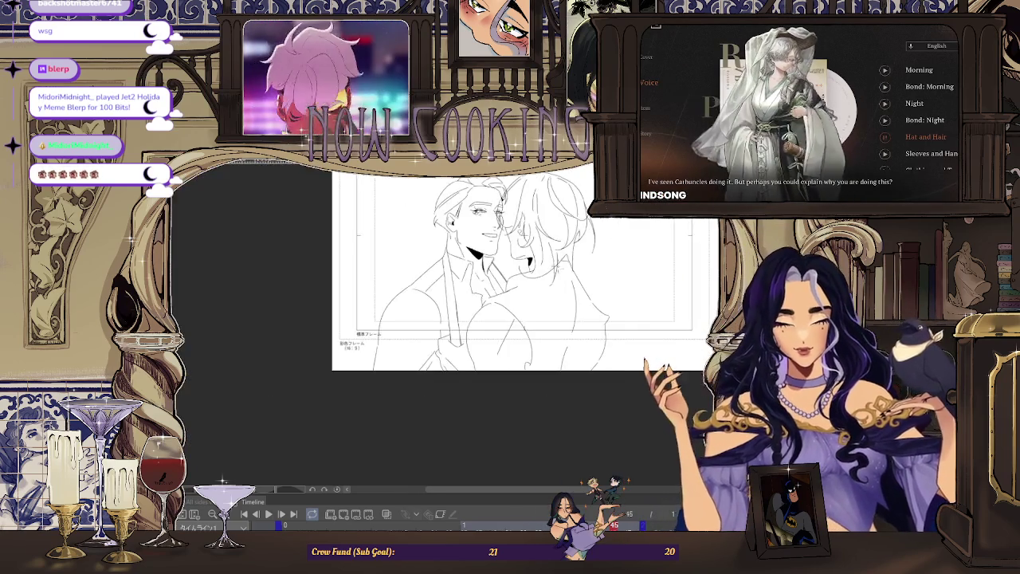
scroll(526, 294, up, 1)
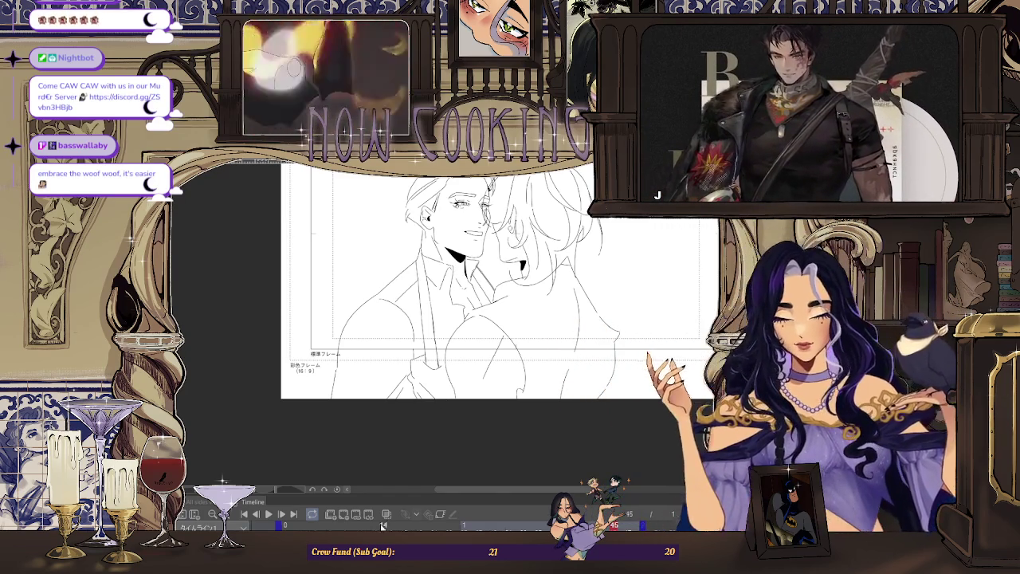
Step: Advance to frame 47 and zoom in on the figures' chest and arms
scroll(454, 412, up, 2)
scroll(456, 403, up, 2)
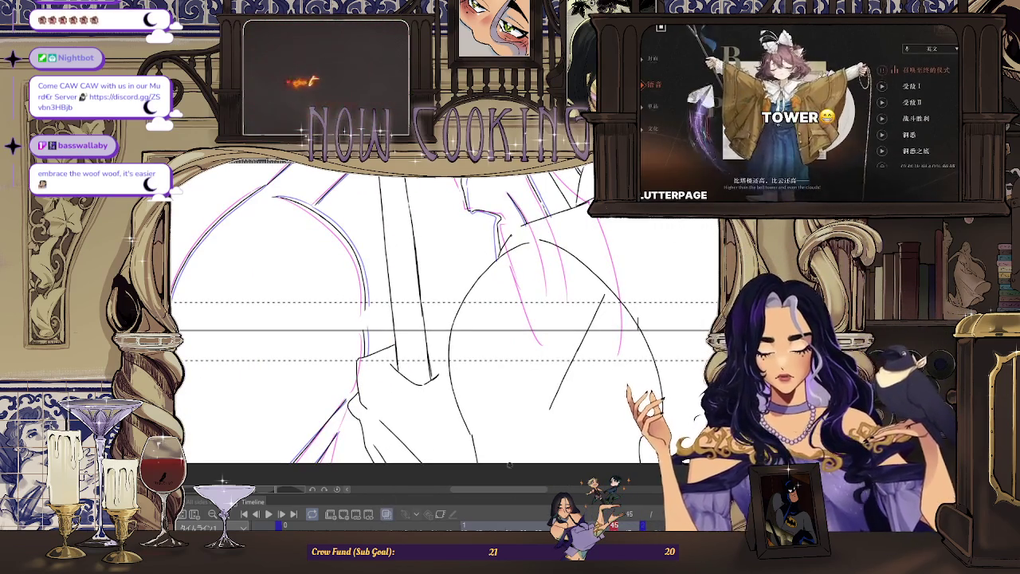
scroll(430, 279, down, 2)
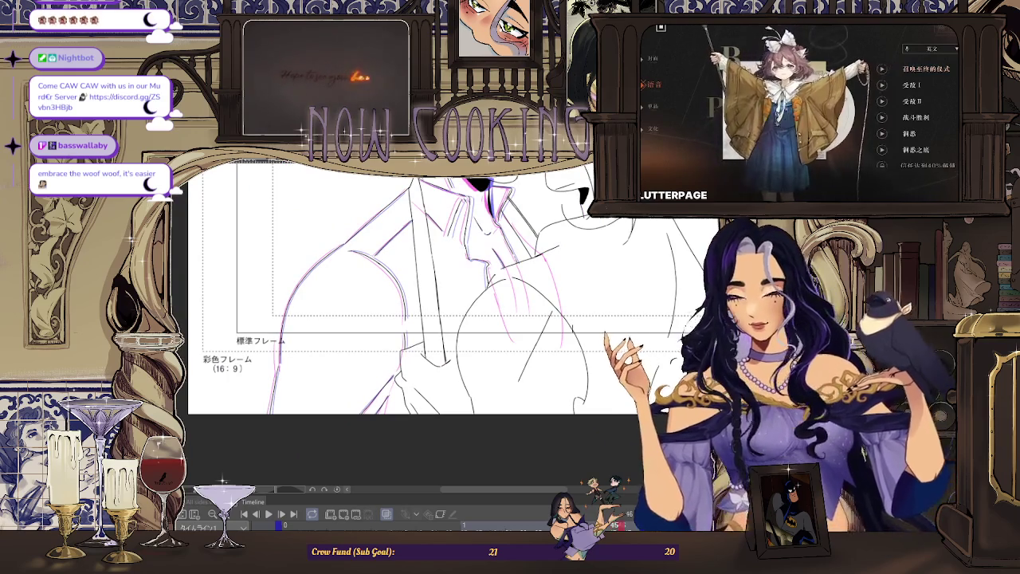
scroll(552, 268, up, 1)
key(Right)
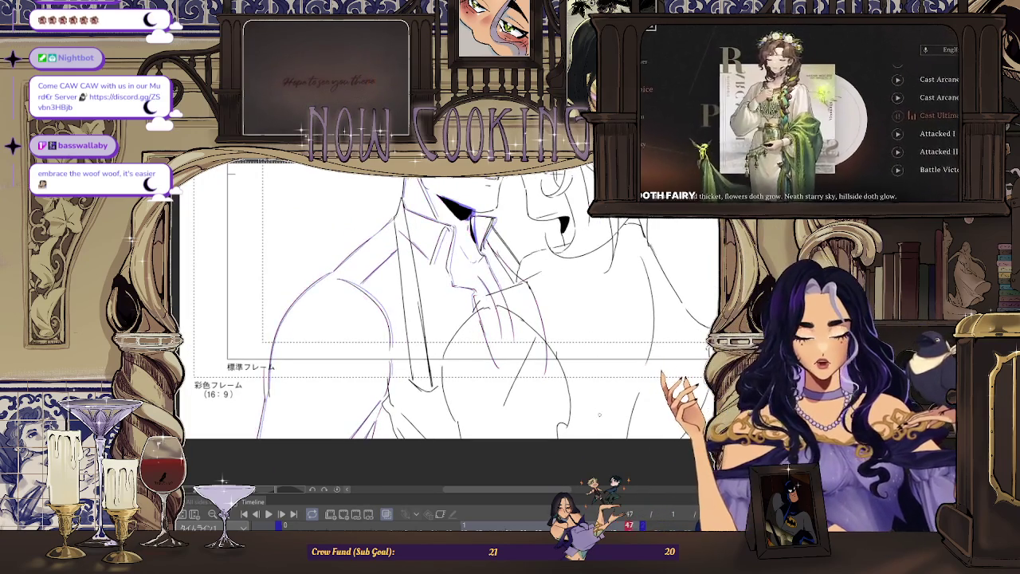
scroll(410, 400, up, 2)
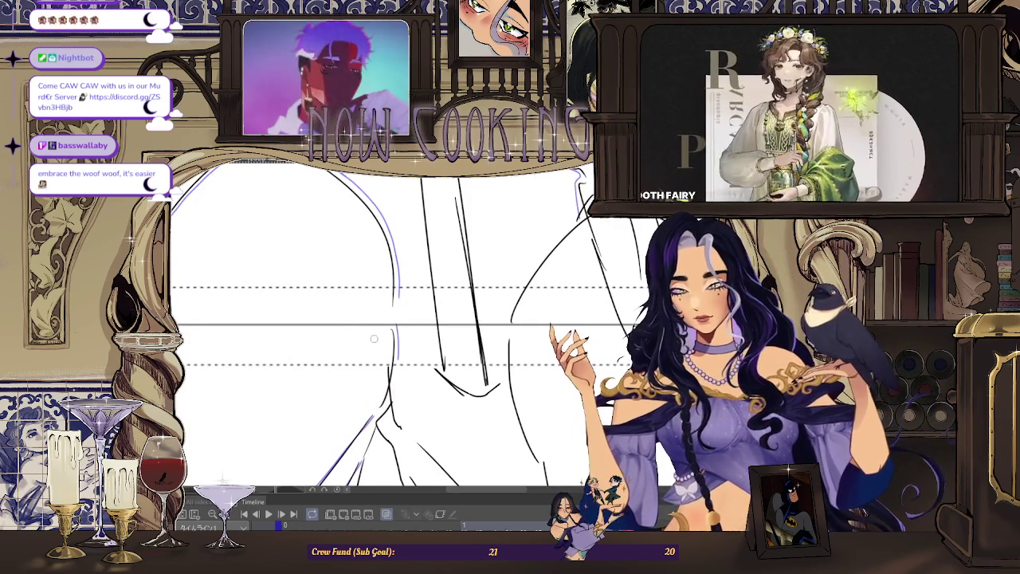
scroll(351, 342, down, 2)
scroll(463, 276, up, 2)
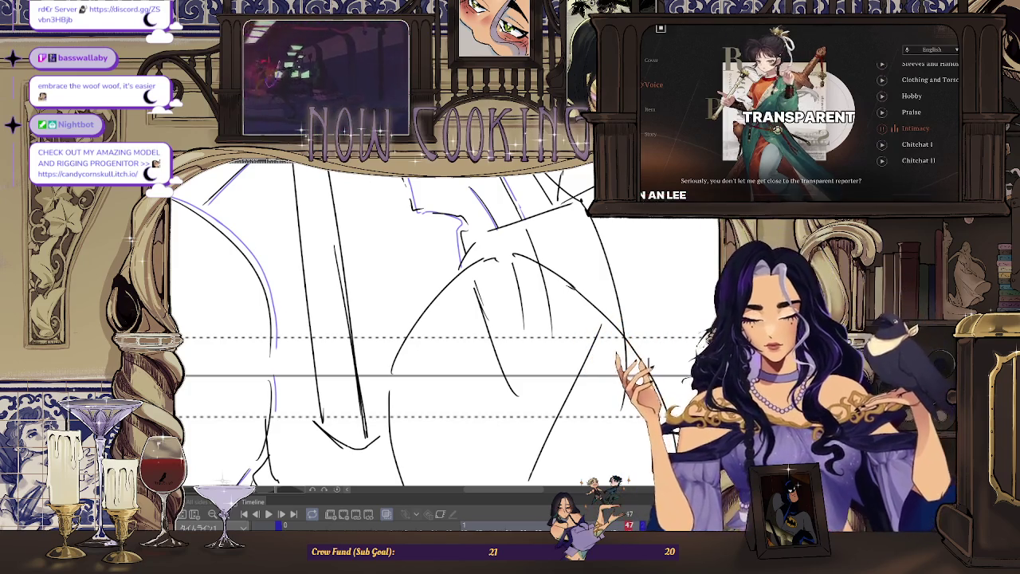
Step: Ink the chest, arms and shoulders, filling the left figure's neck shadow solid black
scroll(487, 319, up, 1)
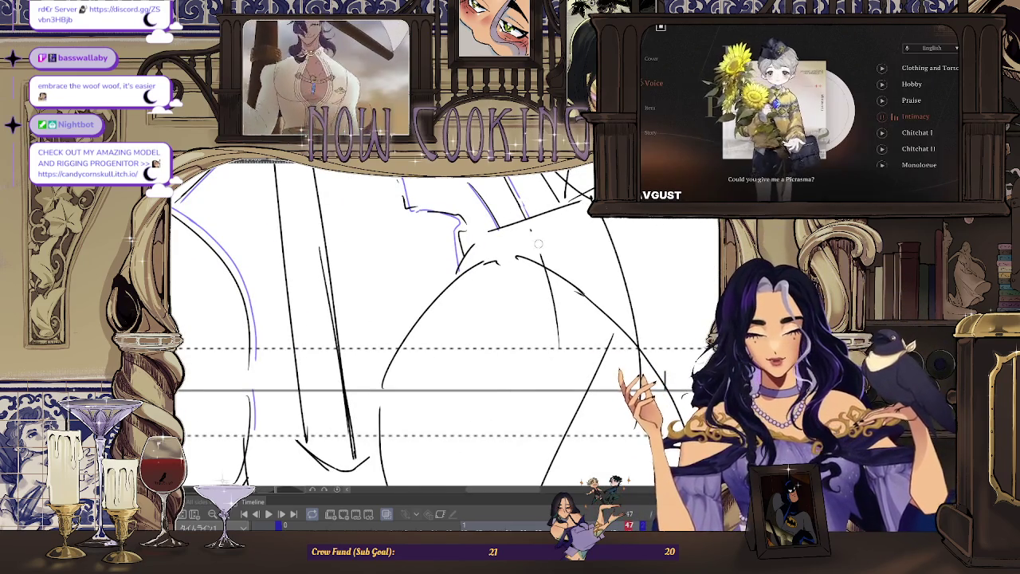
scroll(526, 272, up, 2)
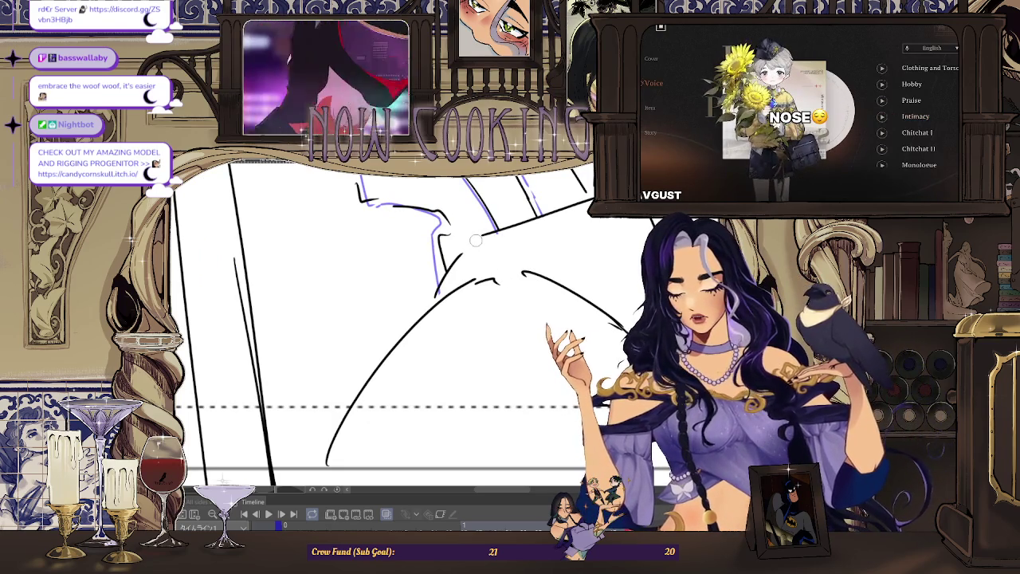
scroll(510, 303, down, 2)
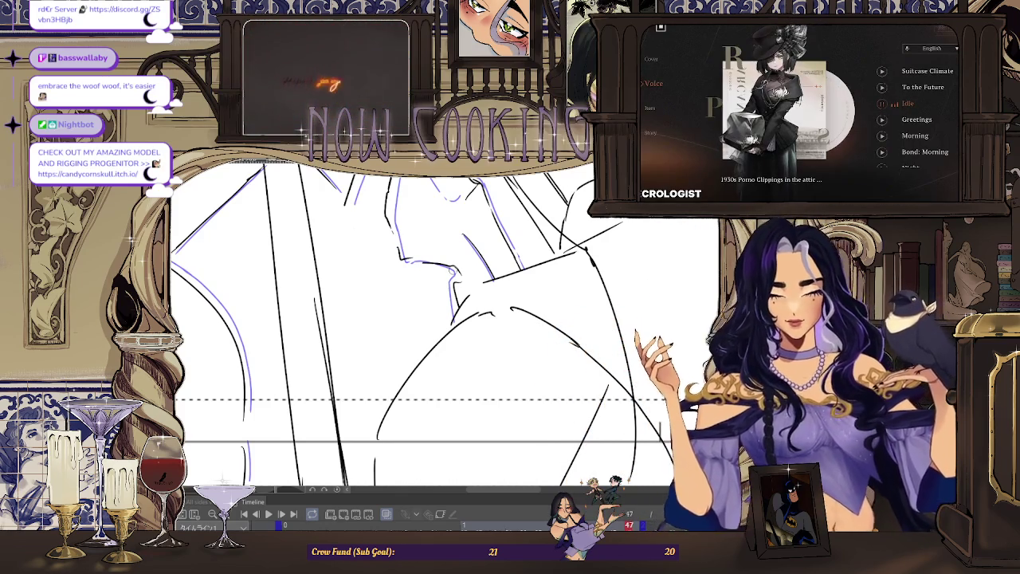
scroll(593, 261, down, 2)
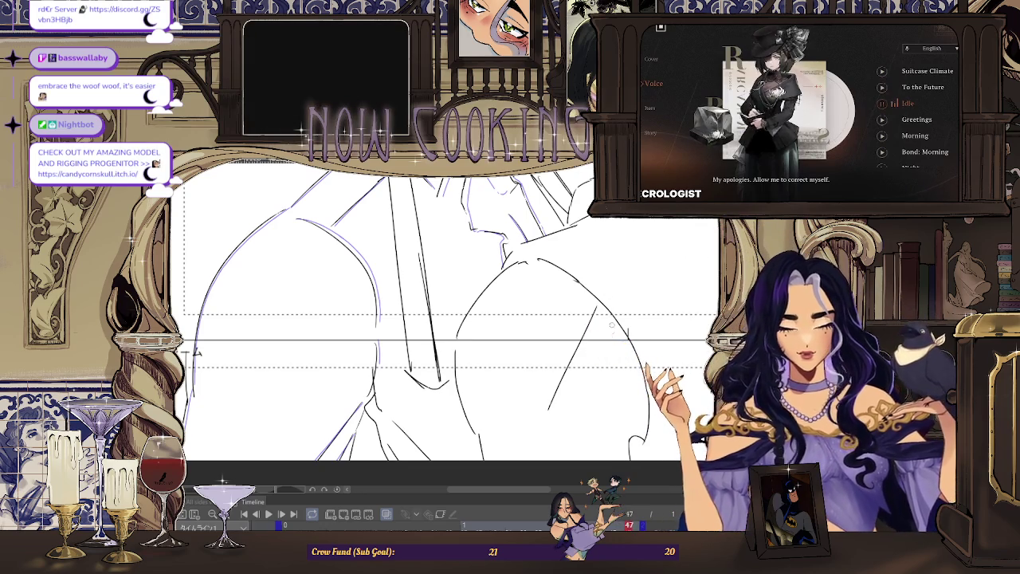
scroll(613, 306, up, 2)
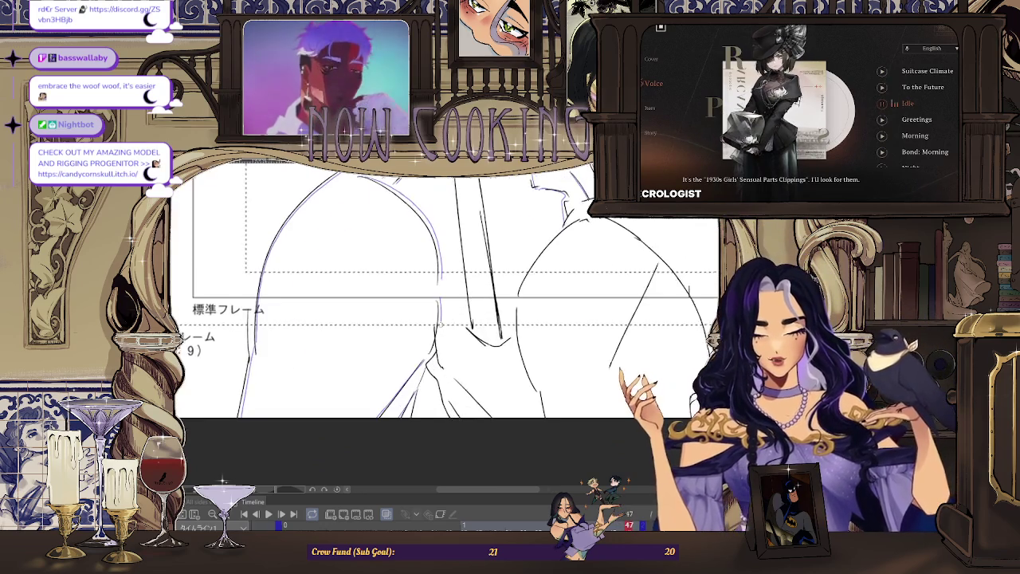
scroll(446, 287, down, 1)
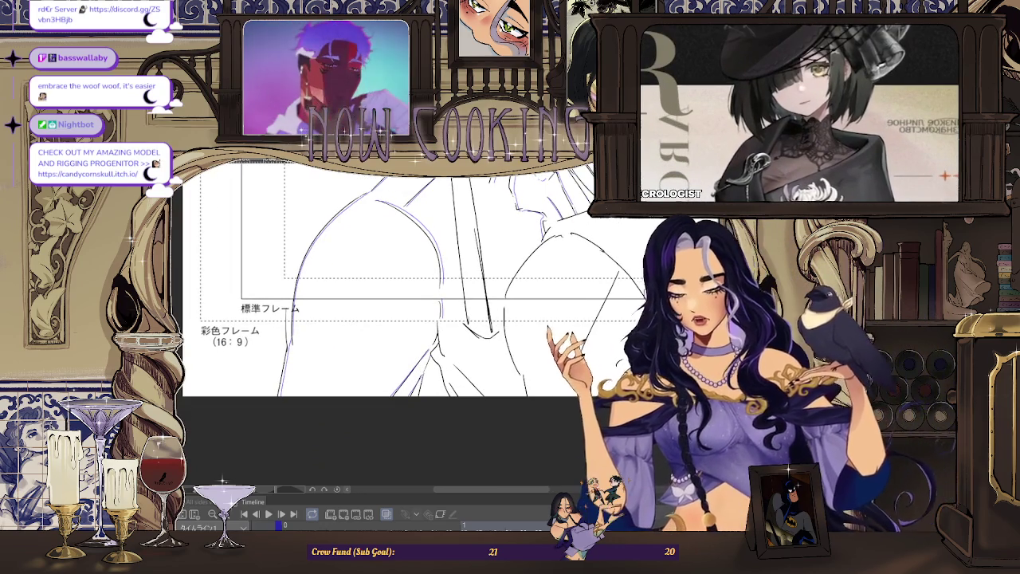
scroll(498, 283, down, 1)
scroll(396, 291, up, 1)
scroll(396, 290, up, 1)
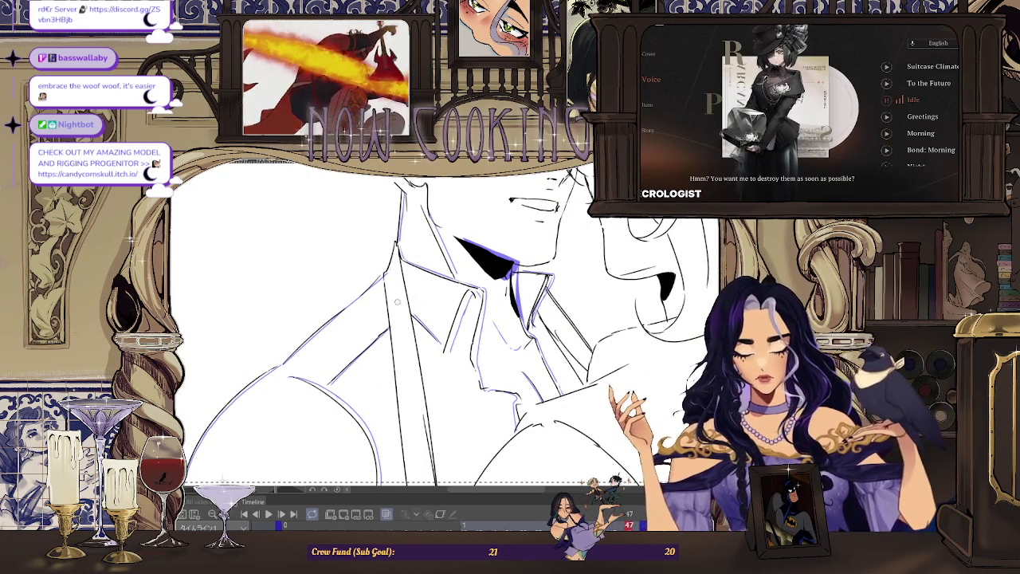
Step: Zoom in and out on the man's face to finish his jaw and collar lines
scroll(516, 311, up, 2)
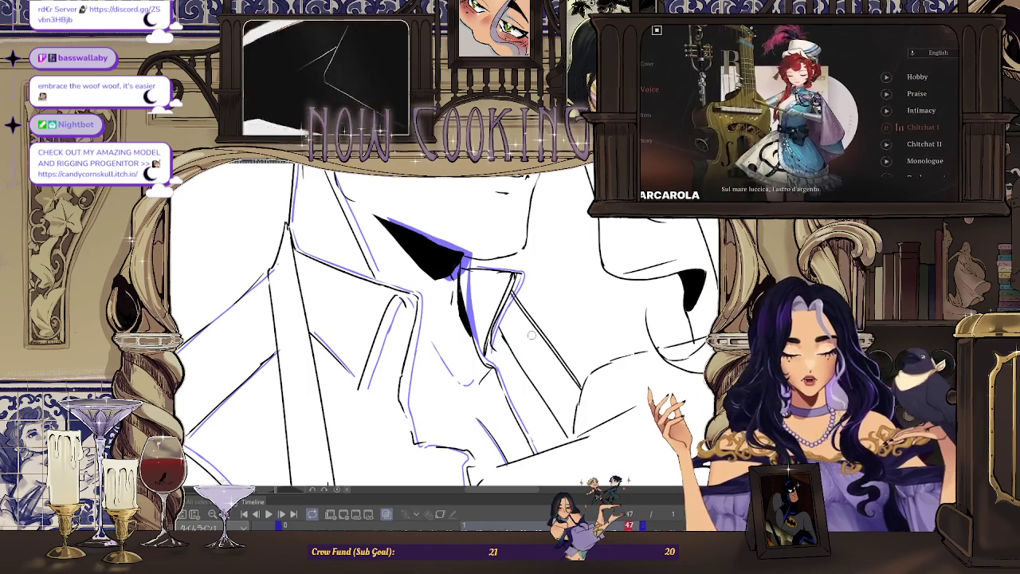
scroll(540, 348, down, 3)
scroll(510, 303, down, 2)
scroll(490, 236, up, 2)
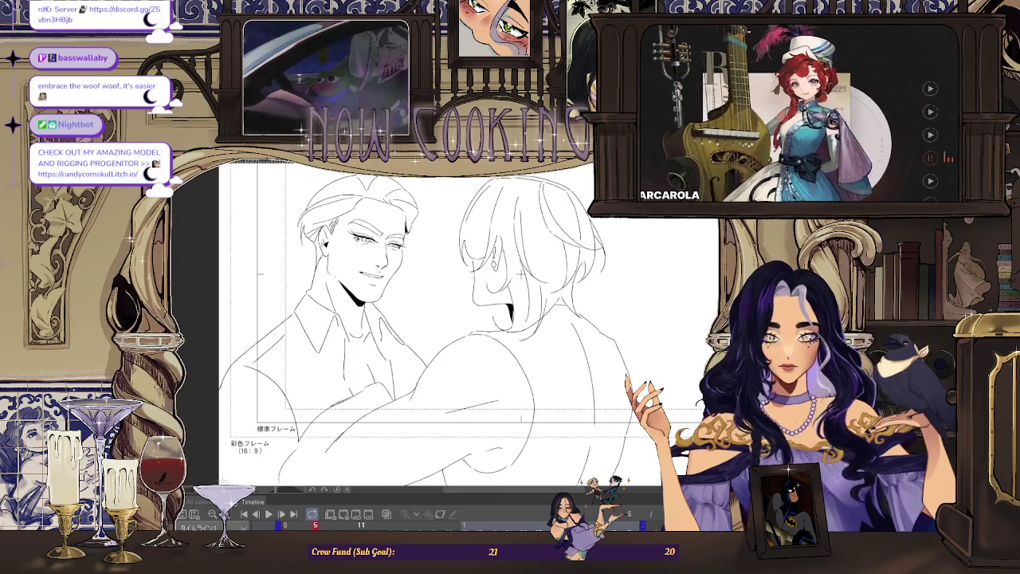
Step: Zoom out from frame 9's face close-up and straighten the rotated view to show the whole page
scroll(399, 319, up, 2)
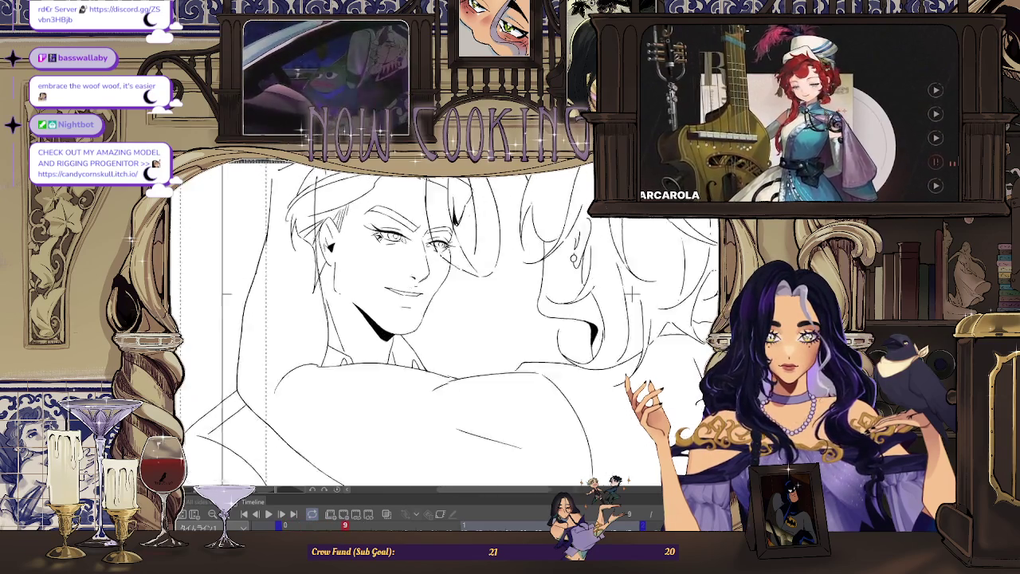
scroll(399, 319, up, 1)
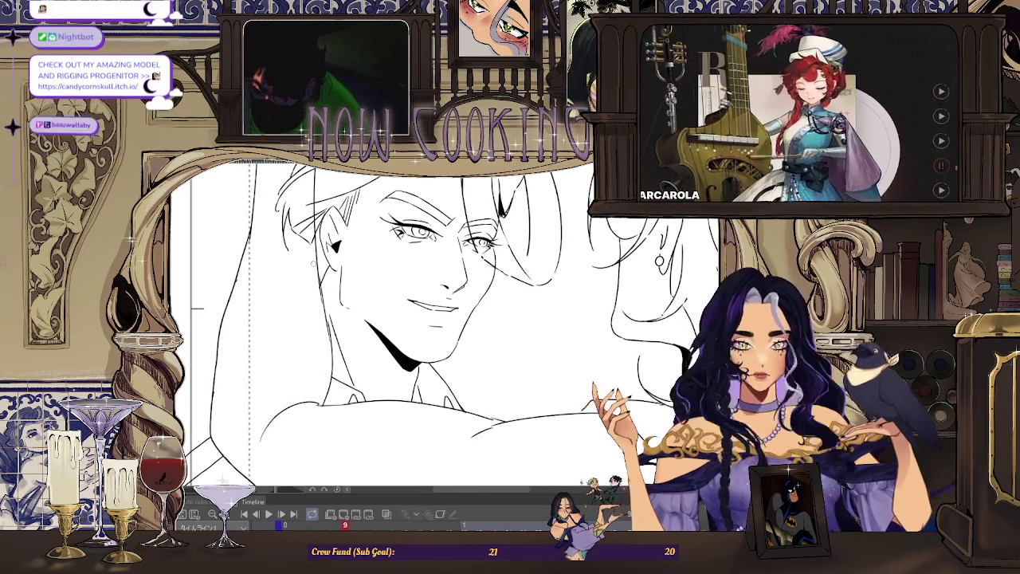
scroll(414, 319, up, 2)
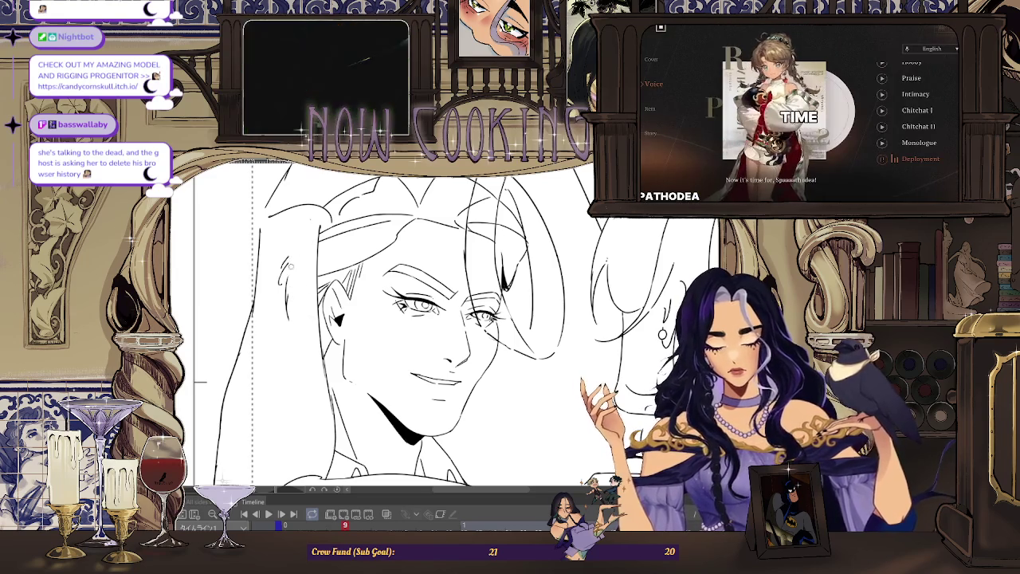
scroll(292, 244, down, 3)
scroll(307, 319, up, 3)
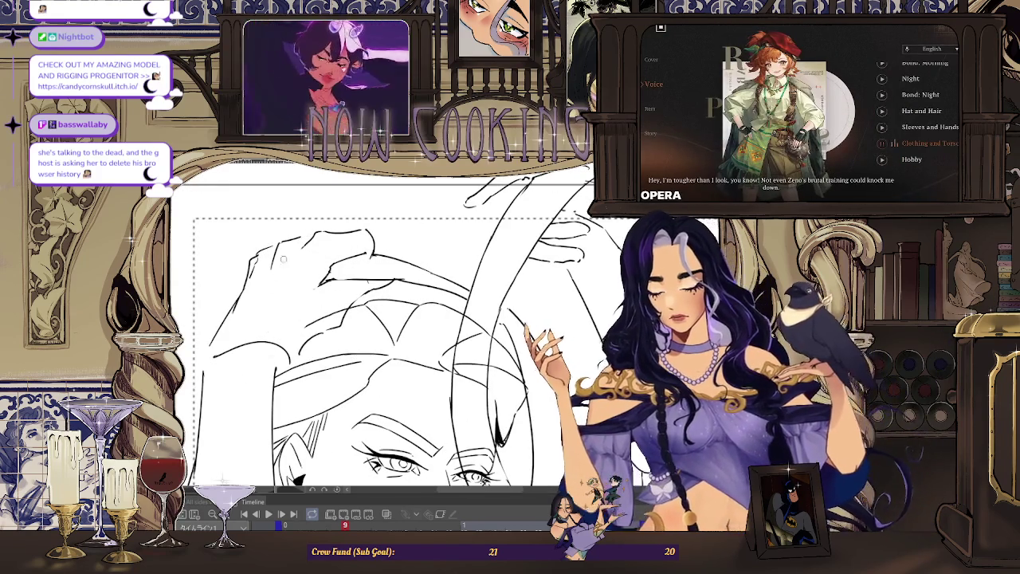
scroll(321, 282, up, 2)
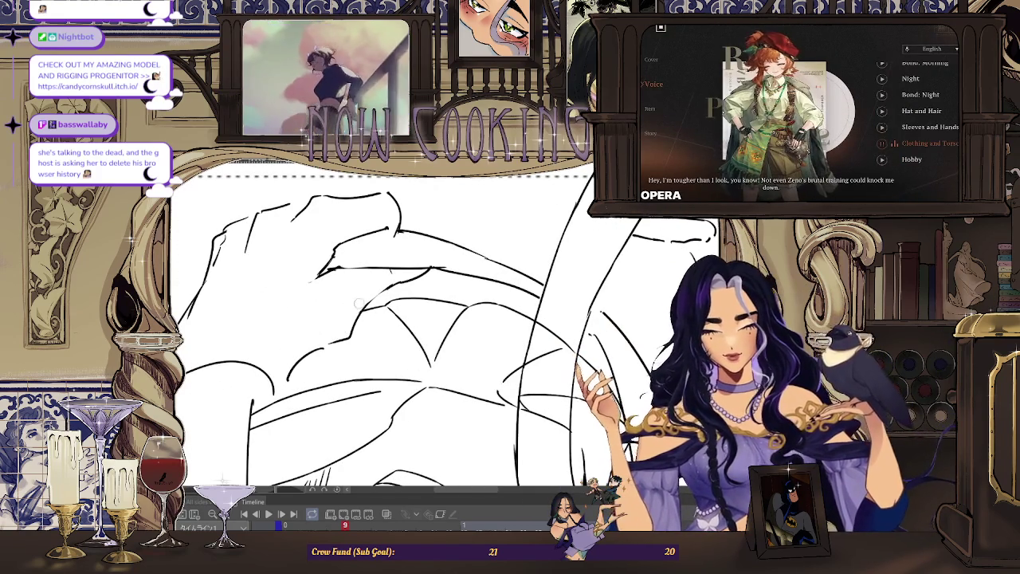
scroll(338, 281, down, 3)
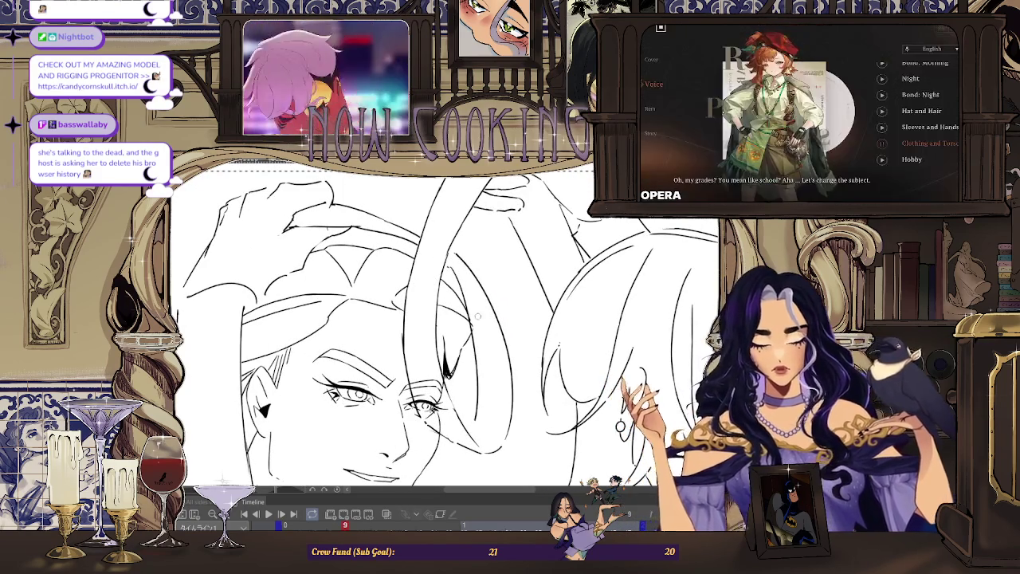
mouse_move(465, 285)
mouse_down()
mouse_move(503, 415)
mouse_move(388, 325)
mouse_up()
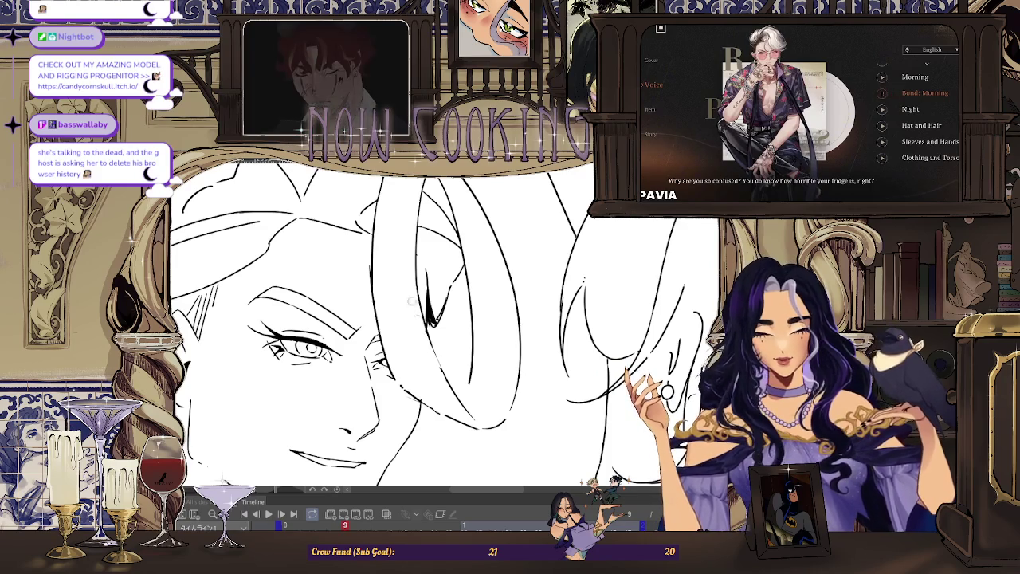
drag(410, 294, 514, 244)
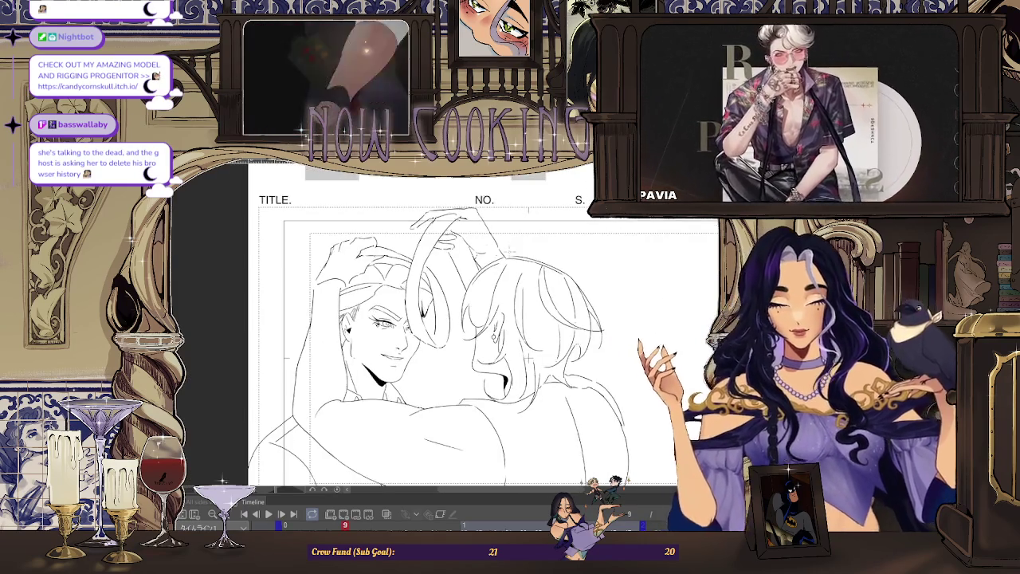
Step: Flip between frames 7 and 11, zoom in on both figures, and settle on frame 13
key(Left)
key(Left)
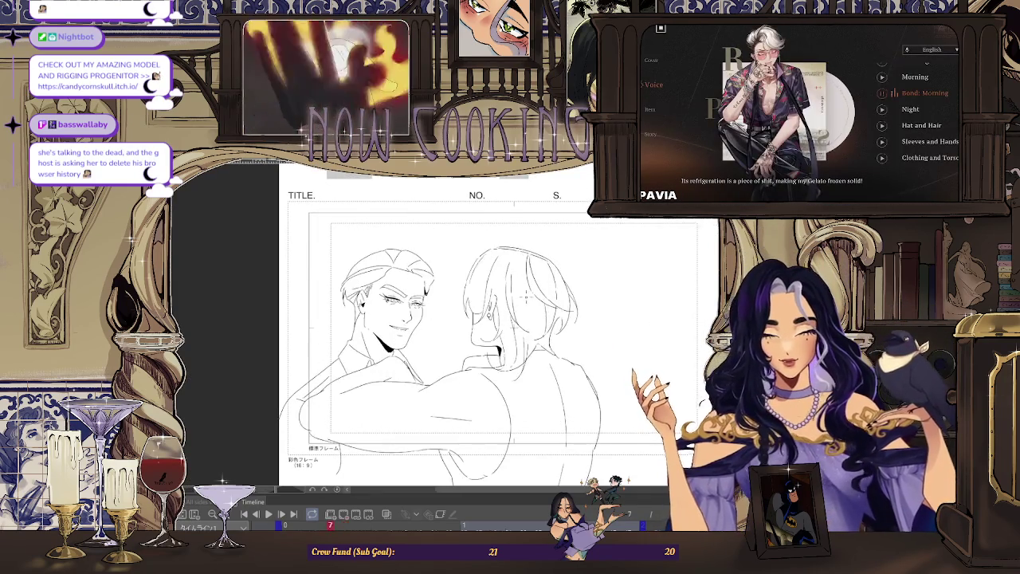
key(Right)
key(Right)
key(Right)
key(ctrl+plus)
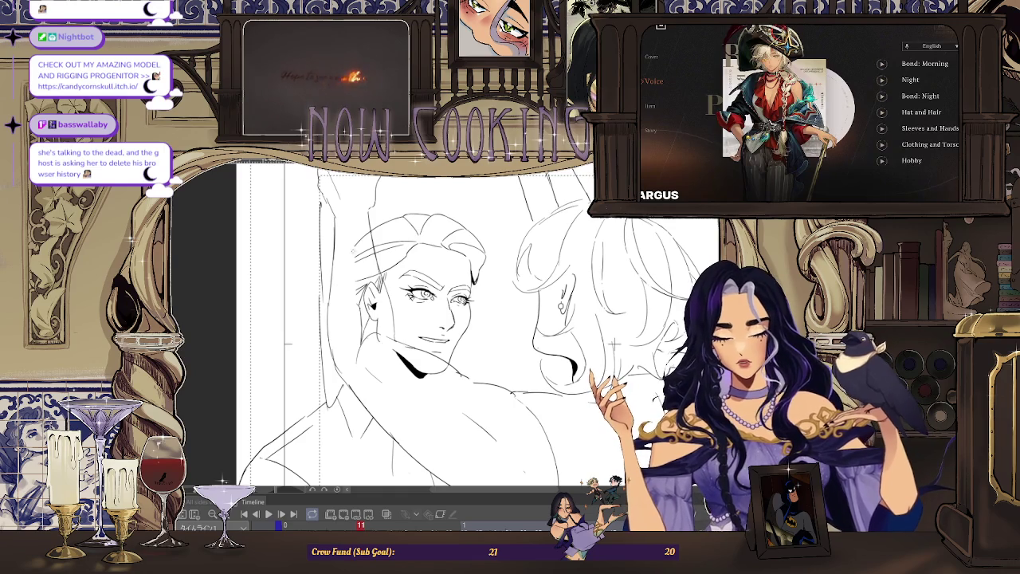
key(ctrl+plus)
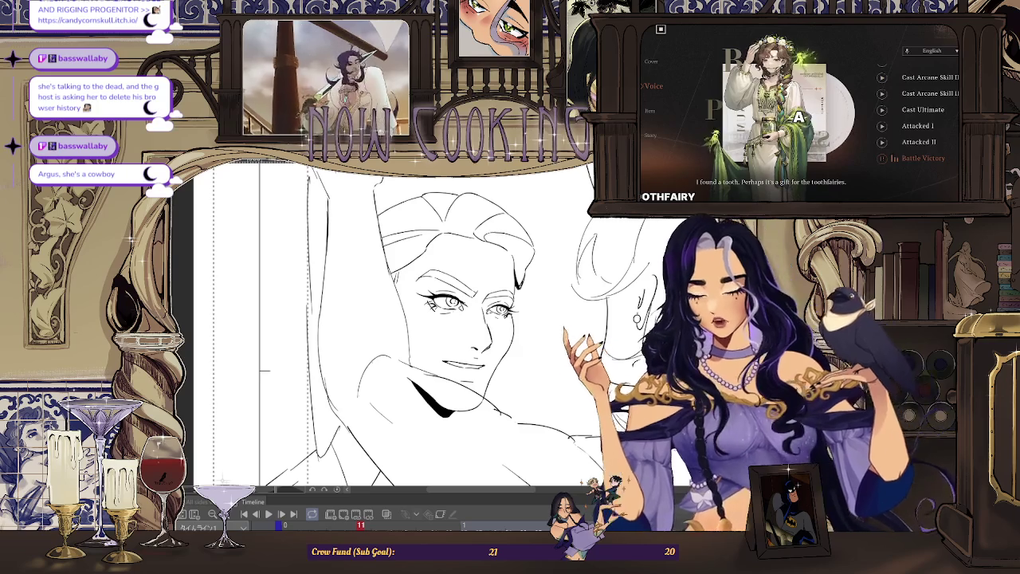
scroll(436, 384, up, 1)
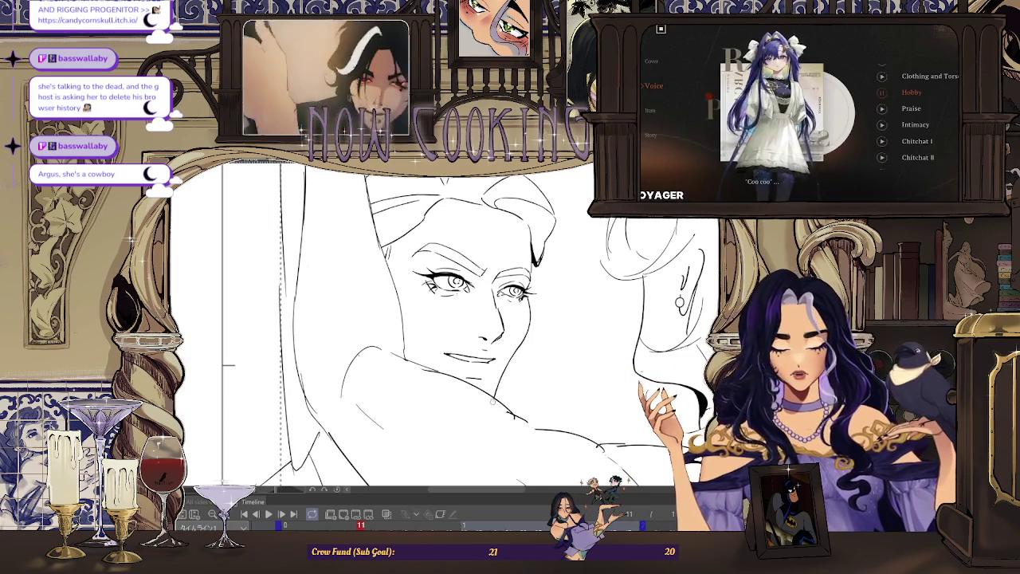
scroll(477, 396, up, 2)
scroll(557, 239, down, 1)
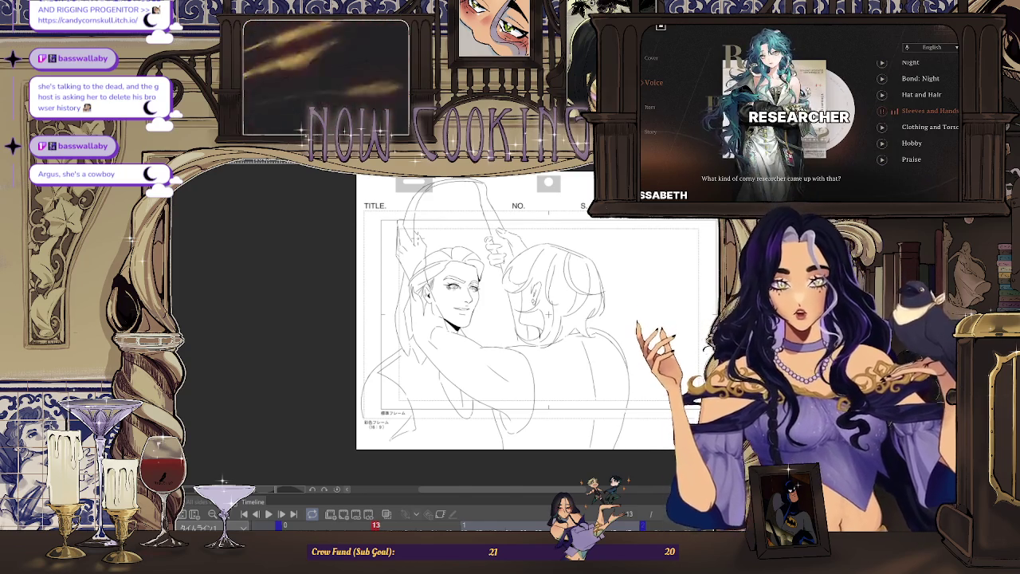
scroll(419, 289, up, 1)
scroll(388, 282, up, 1)
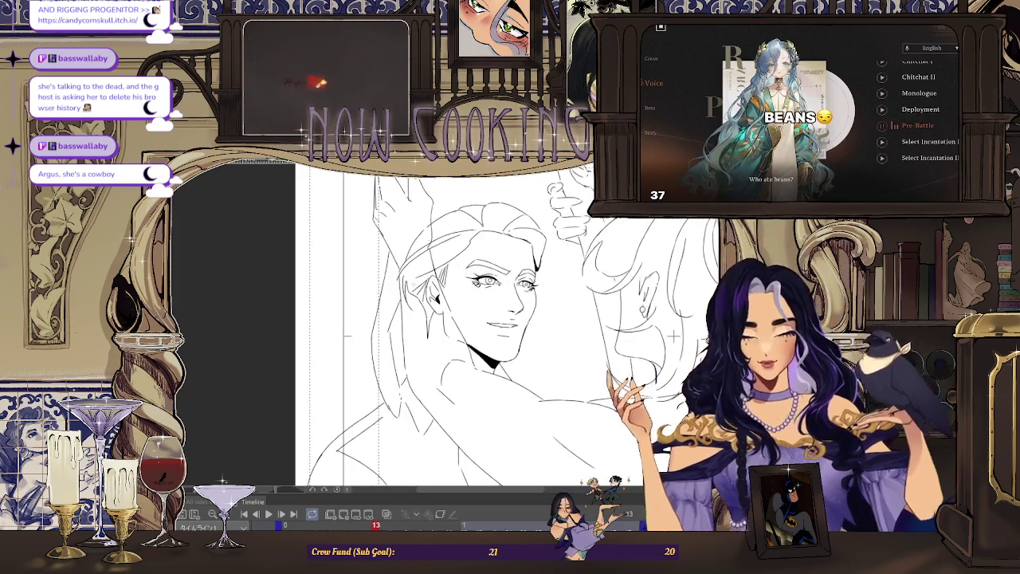
scroll(388, 282, up, 1)
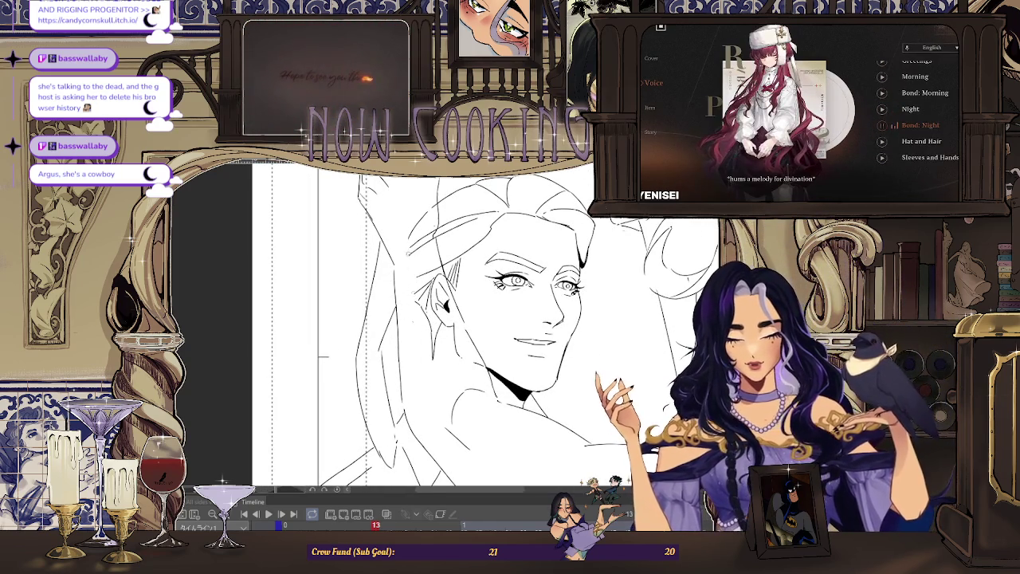
scroll(431, 196, up, 1)
scroll(433, 193, up, 1)
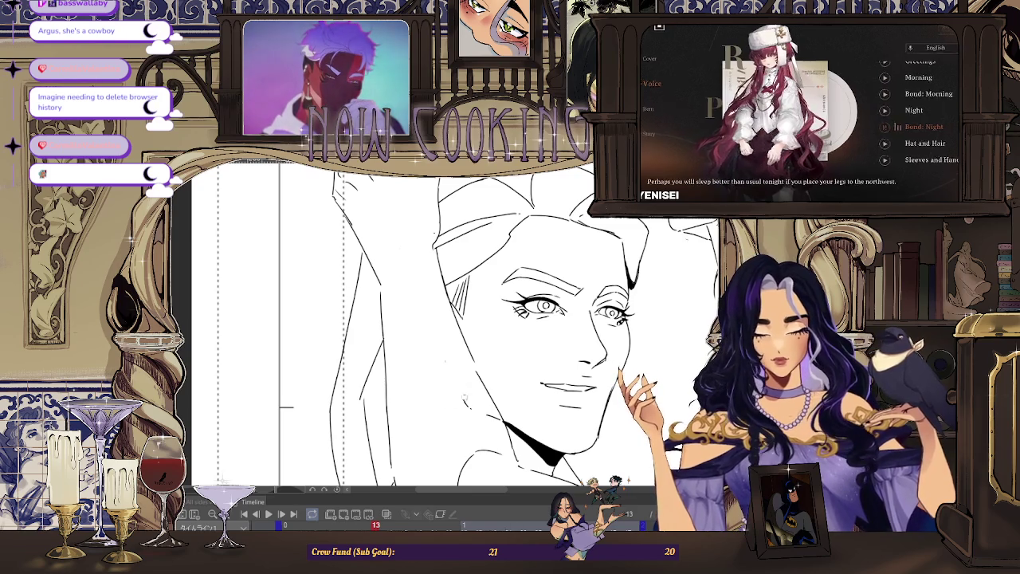
scroll(438, 283, down, 1)
scroll(438, 279, up, 1)
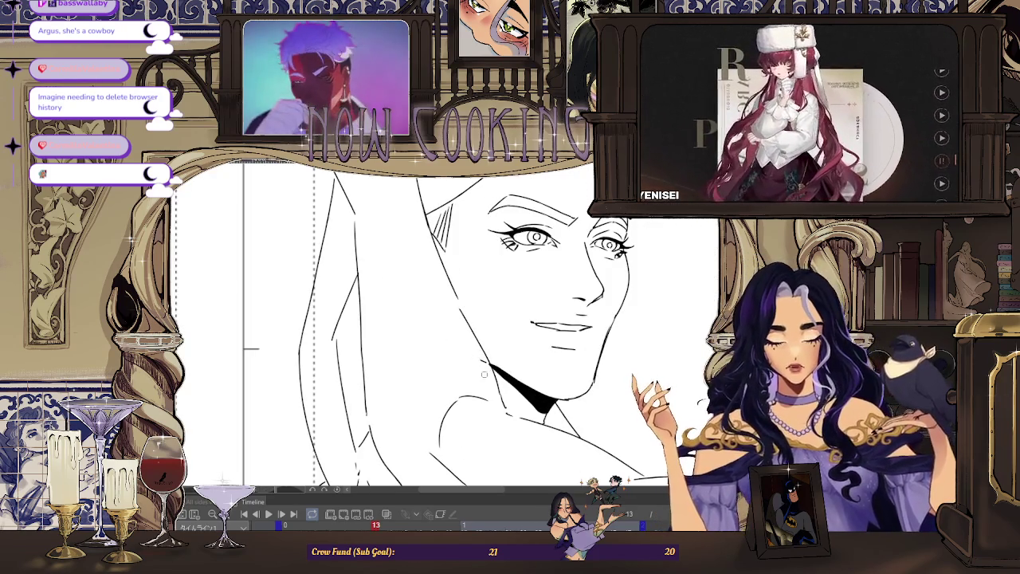
scroll(466, 290, down, 3)
scroll(466, 290, up, 2)
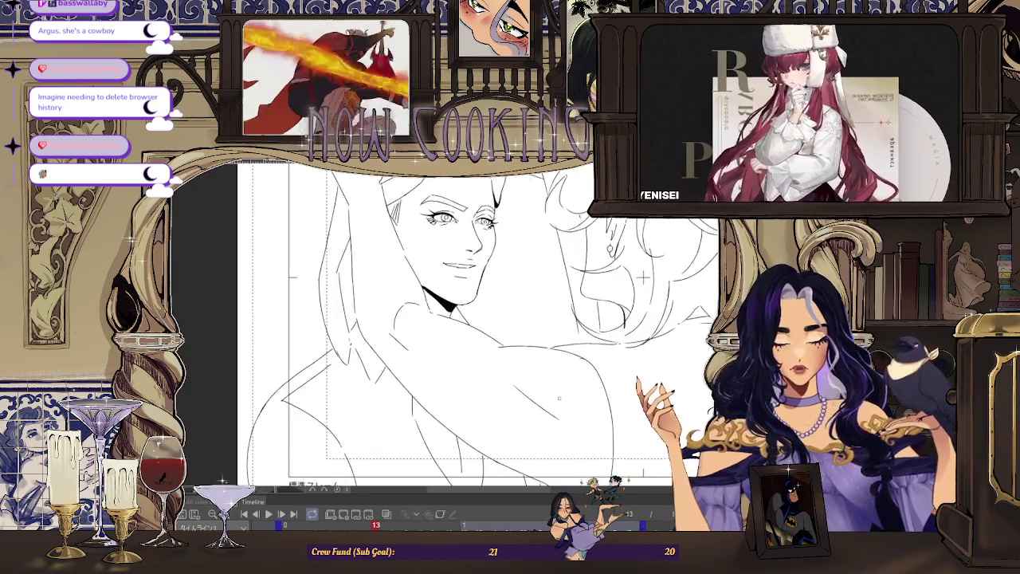
scroll(466, 290, down, 2)
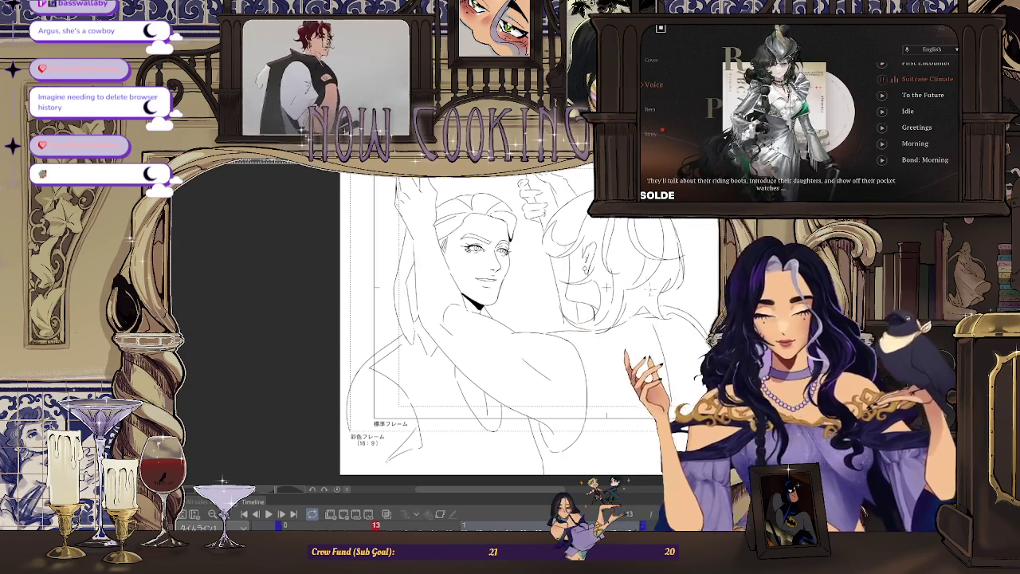
scroll(534, 275, down, 2)
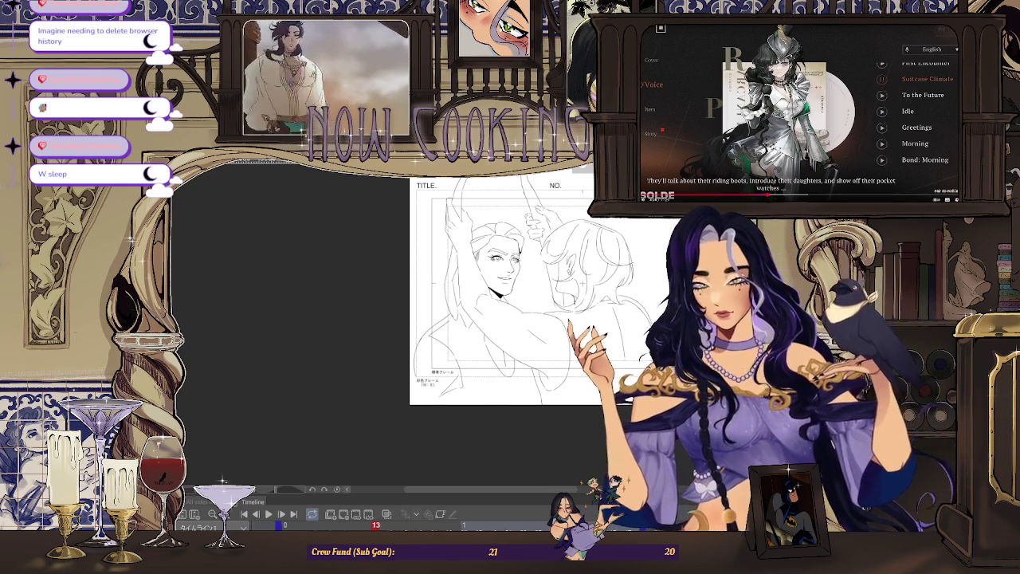
Step: Step back to frame 15 and zoom in on the man's face
key(ctrl+plus)
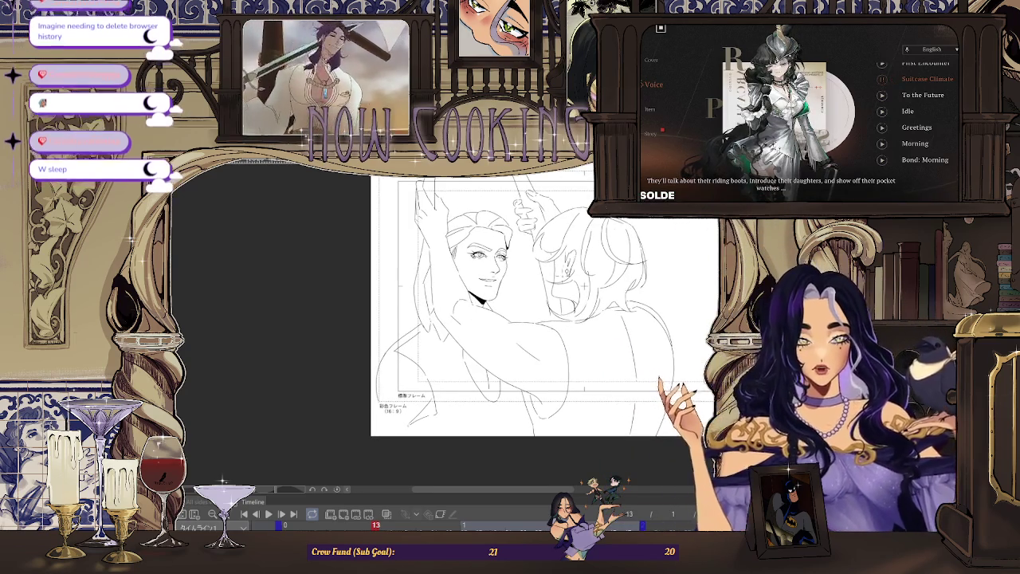
key(Left)
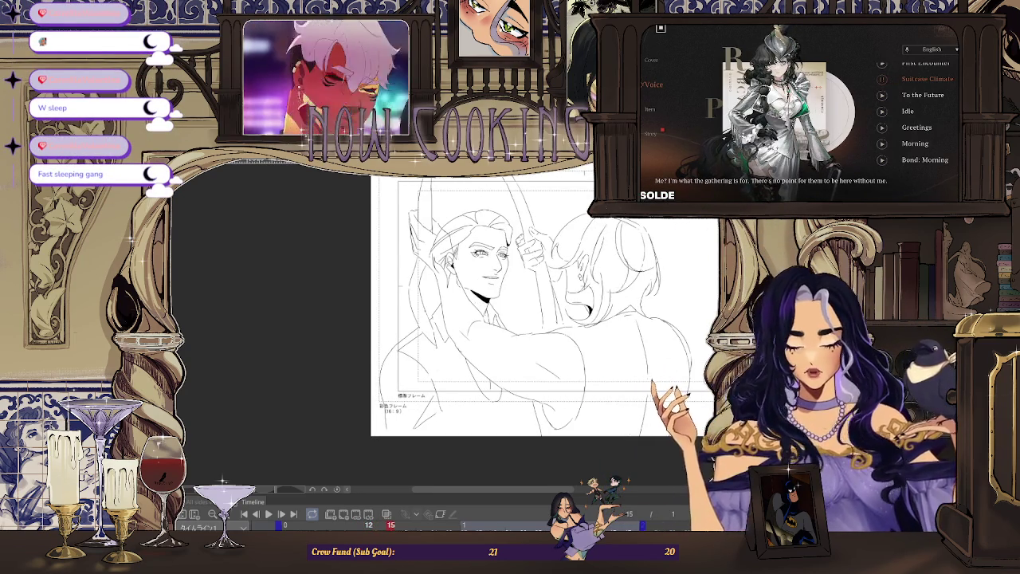
key(ctrl+plus)
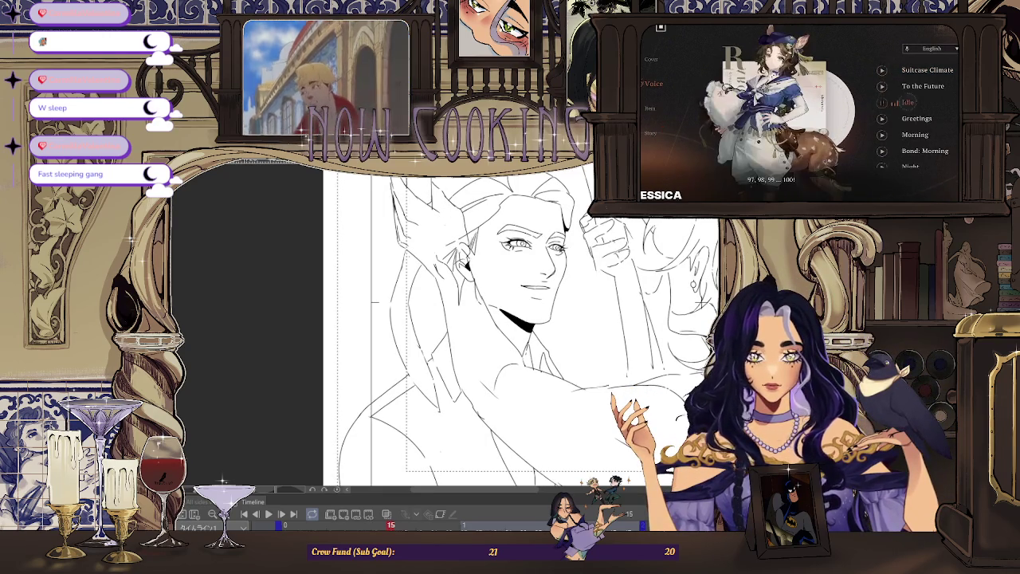
scroll(464, 234, up, 2)
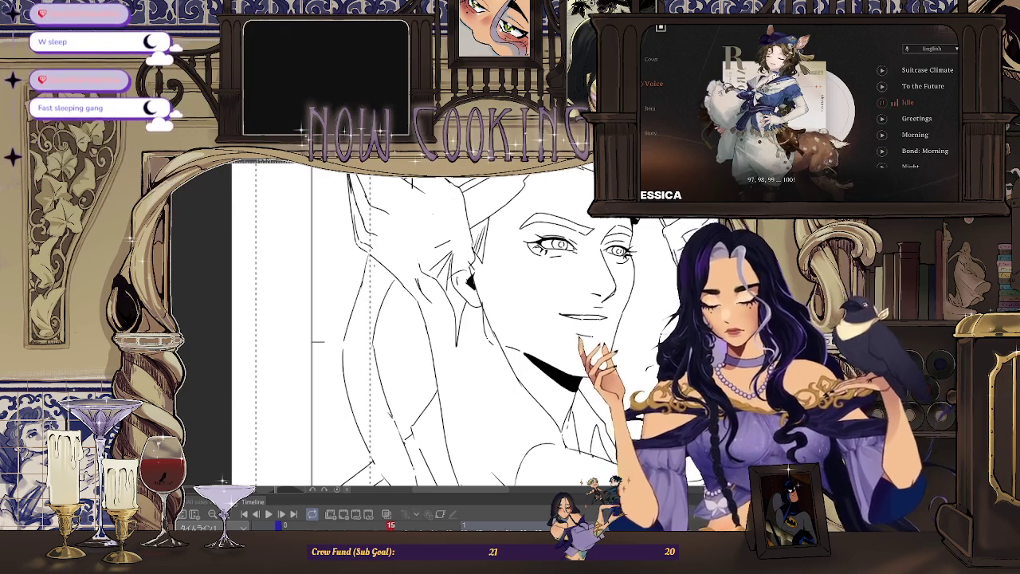
scroll(465, 249, up, 2)
Step: Undo the cheek hatching, black ear fill and stray vertical stroke, then zoom out to the whole frame
key(ctrl+z)
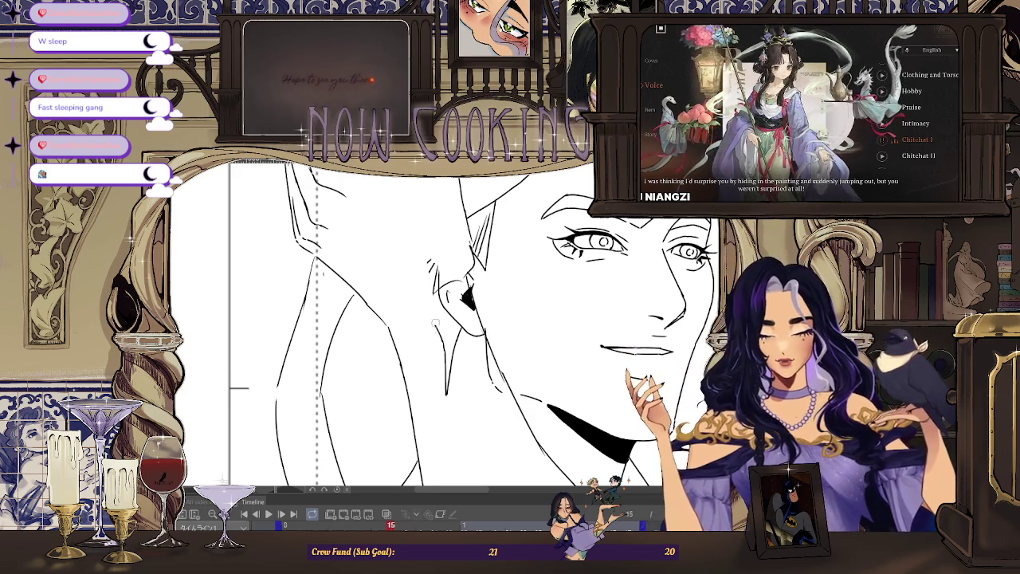
key(ctrl+z)
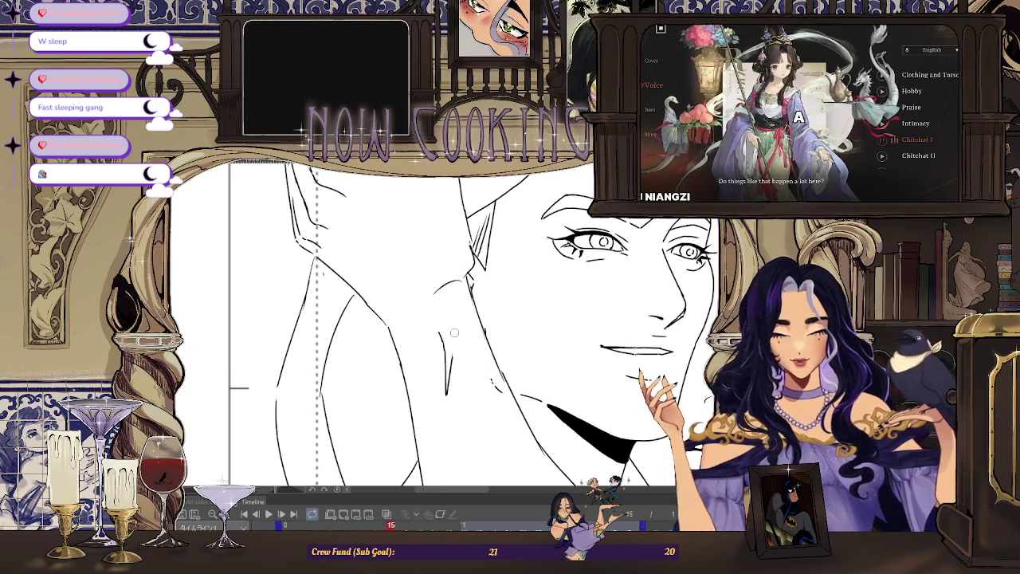
key(ctrl+z)
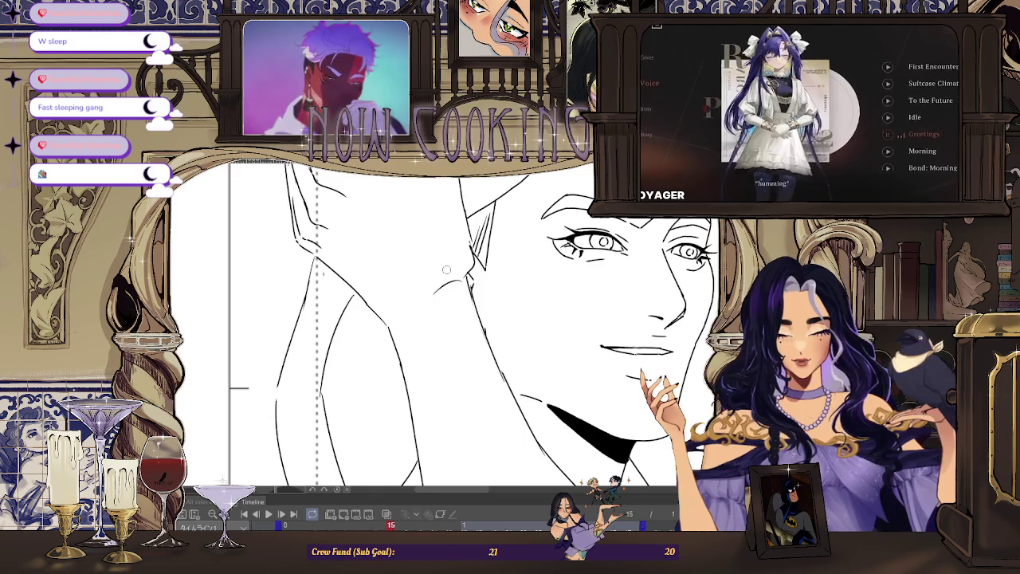
key(ctrl+minus)
key(ctrl+minus)
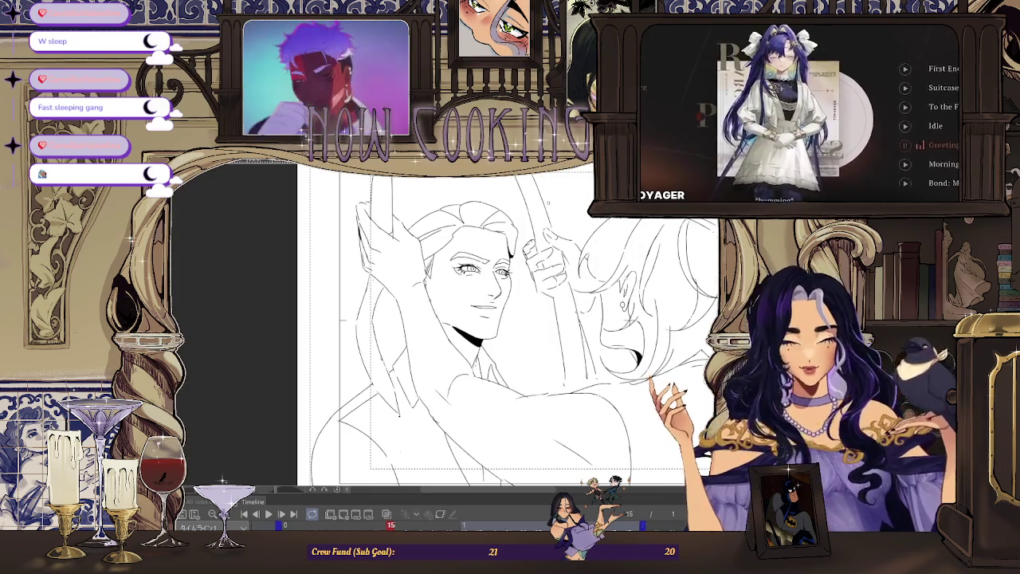
key(ctrl+minus)
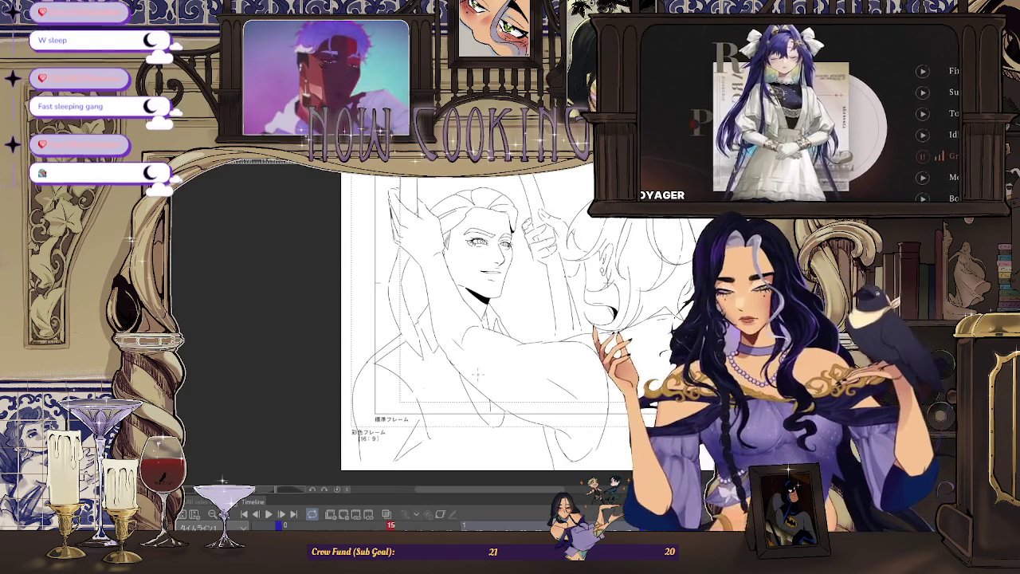
key(ctrl+plus)
key(ctrl+plus)
key(ctrl+plus)
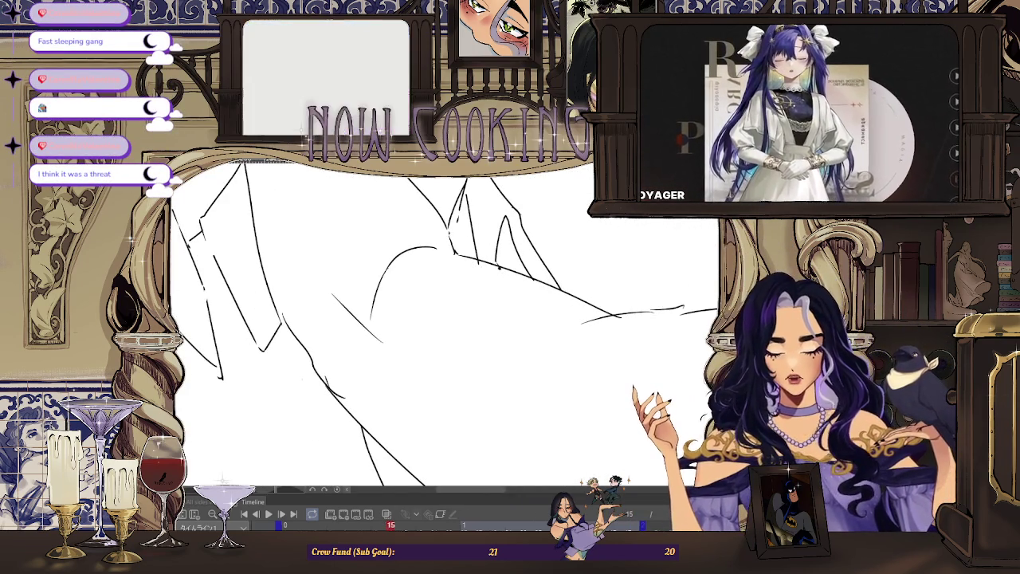
scroll(481, 269, up, 1)
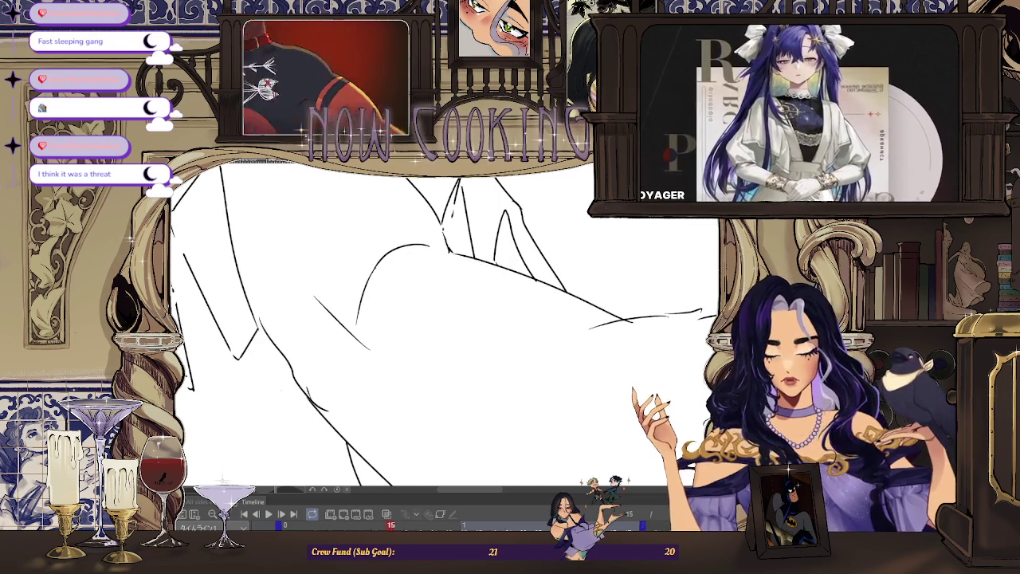
key(ctrl+minus)
key(ctrl+minus)
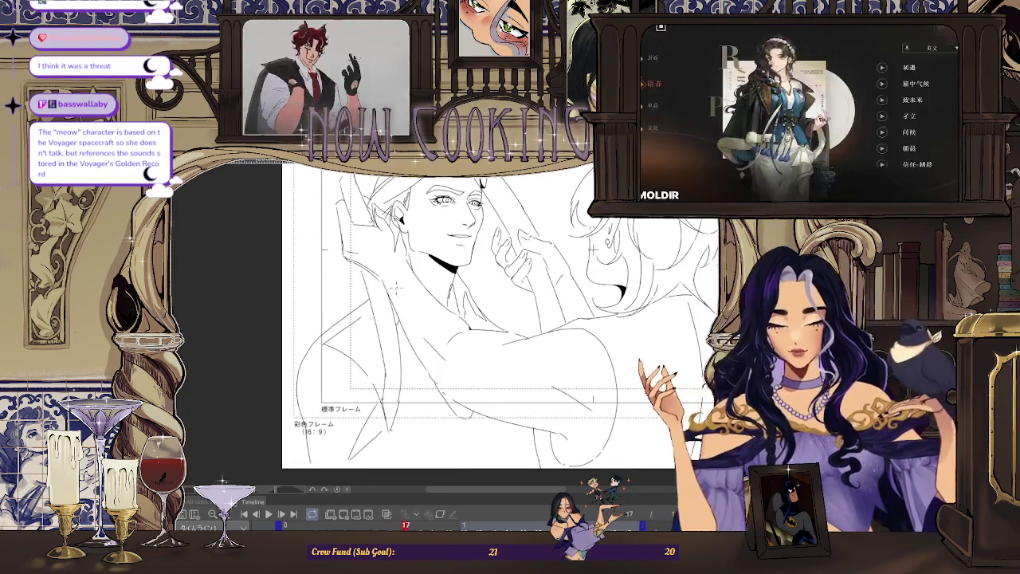
Step: Inspect the man's face close up, then return to frame 13 with the raised arm
key(ctrl+plus)
key(ctrl+plus)
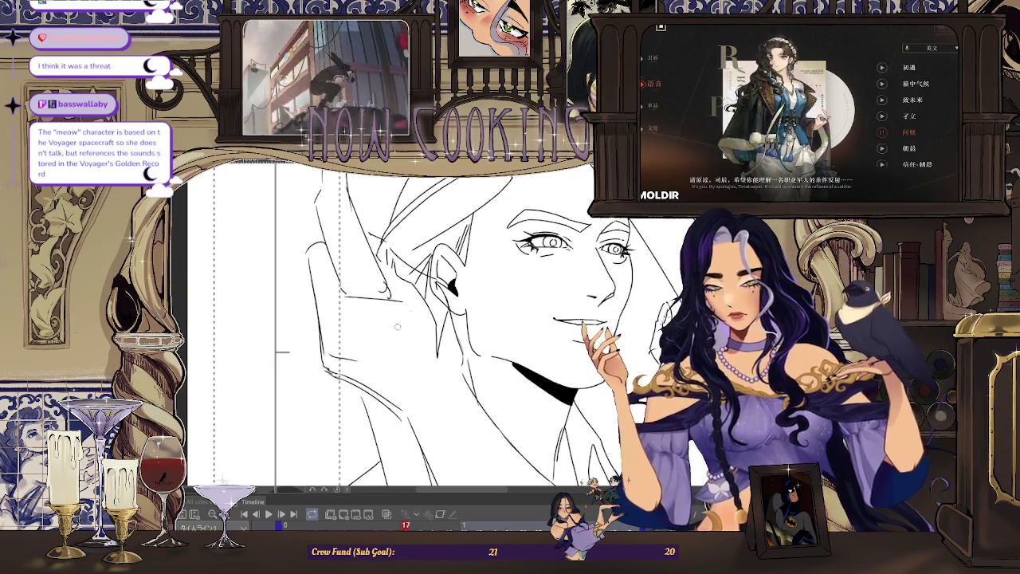
scroll(392, 333, up, 3)
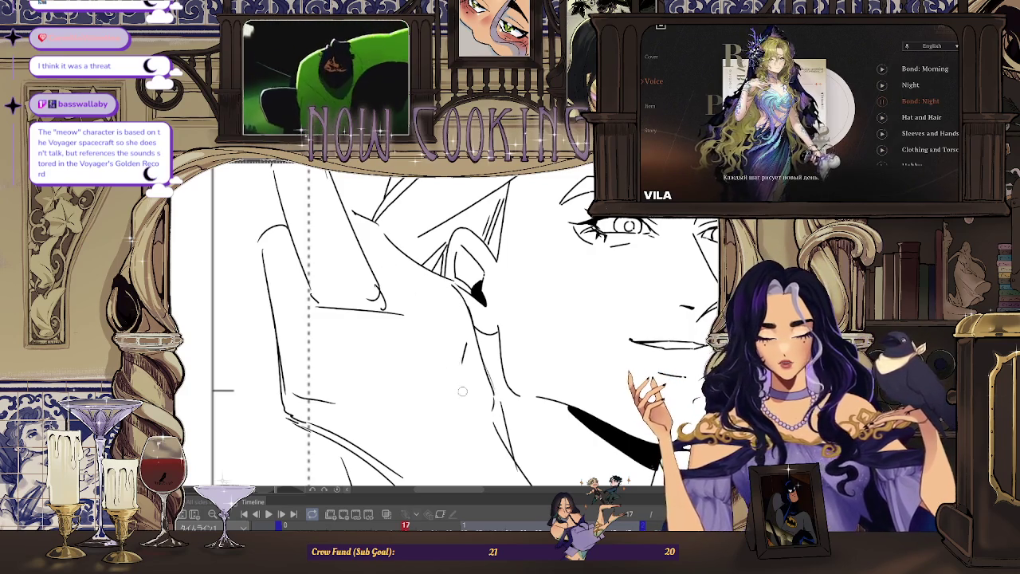
scroll(446, 335, down, 1)
scroll(448, 322, down, 1)
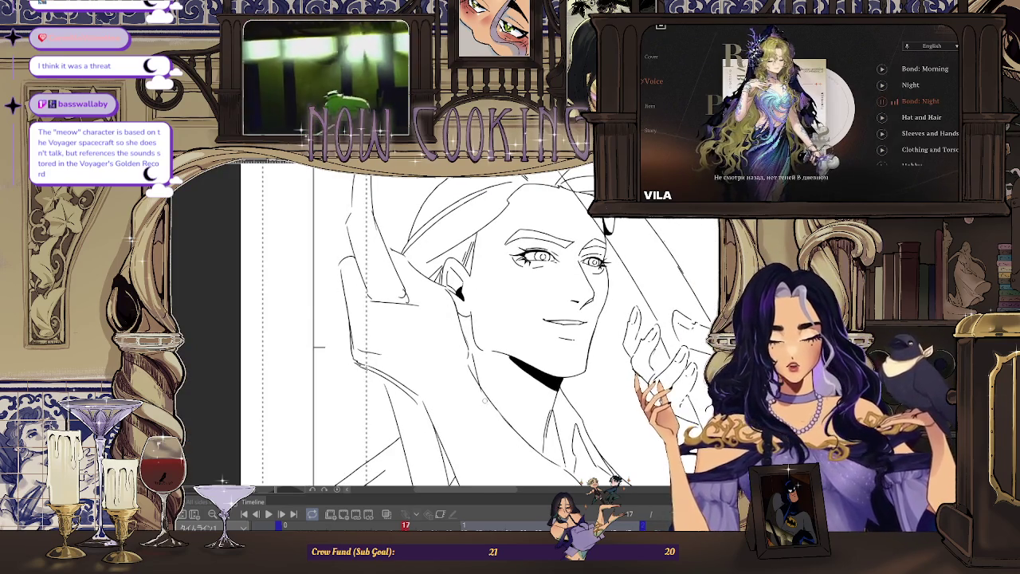
scroll(451, 345, up, 1)
scroll(458, 303, up, 1)
scroll(470, 225, up, 1)
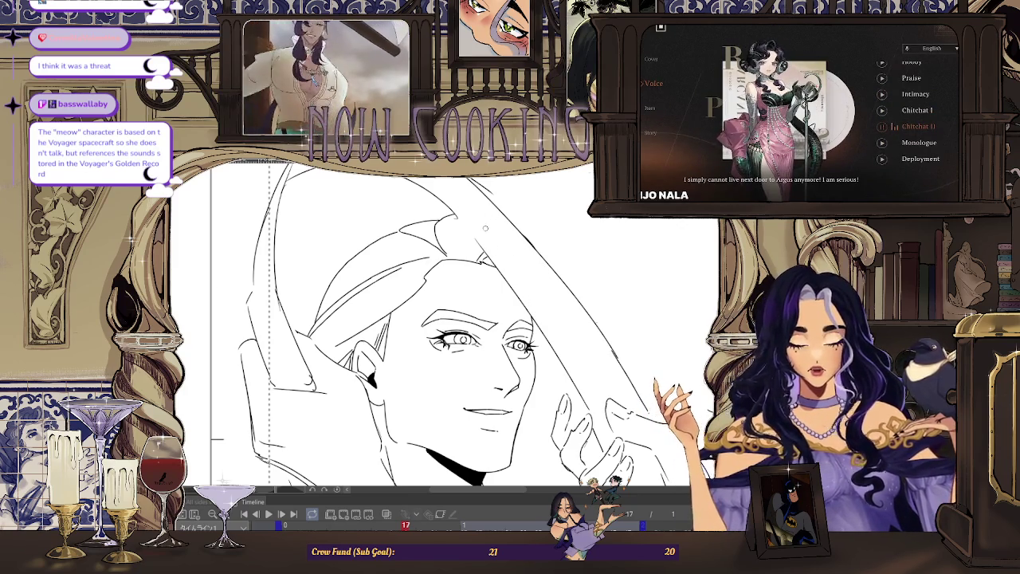
scroll(488, 233, down, 2)
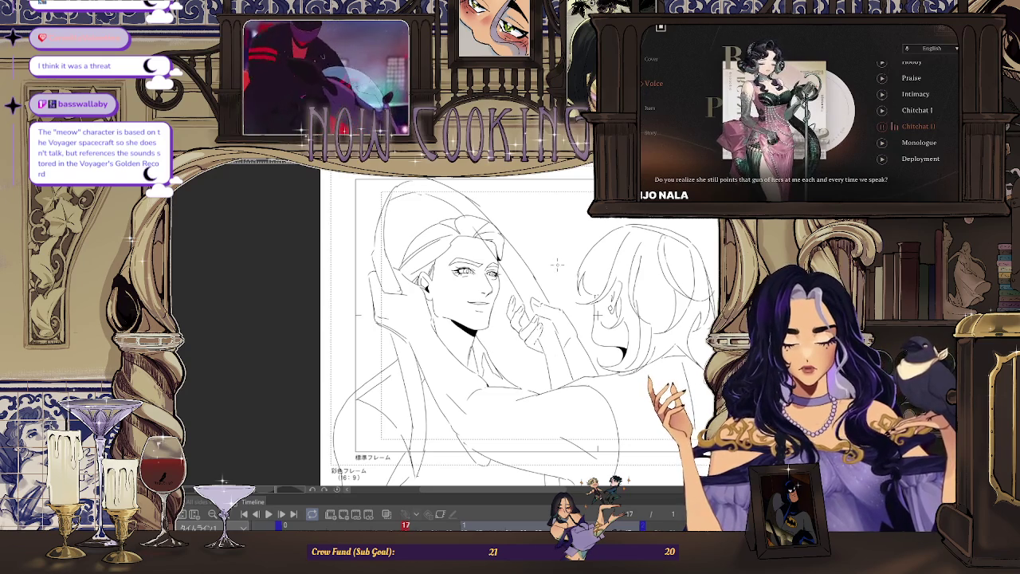
key(Return)
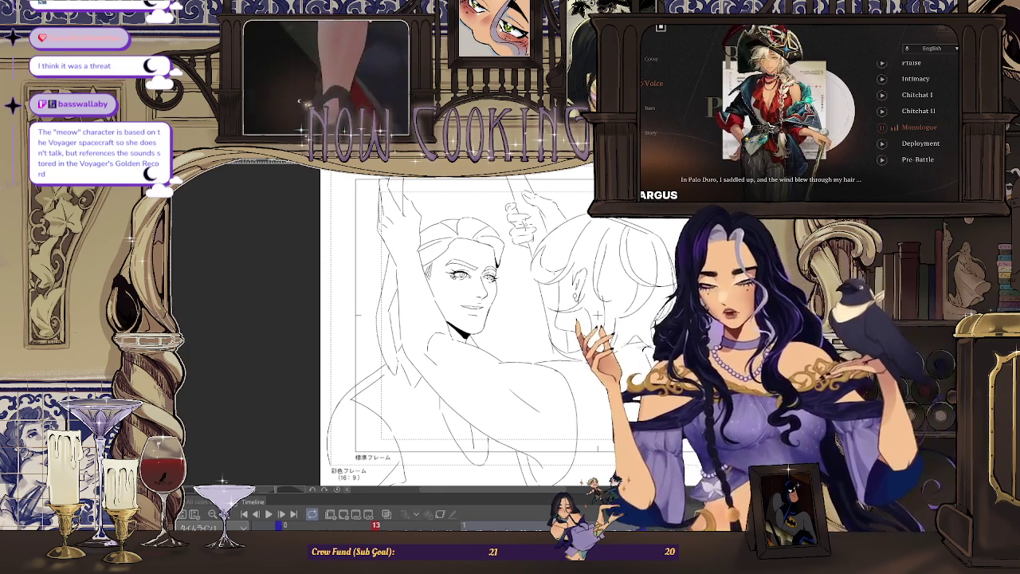
Step: Step from frame 13 forward to frame 23, zooming in to compare poses
key(Left)
key(Left)
key(Right)
key(Right)
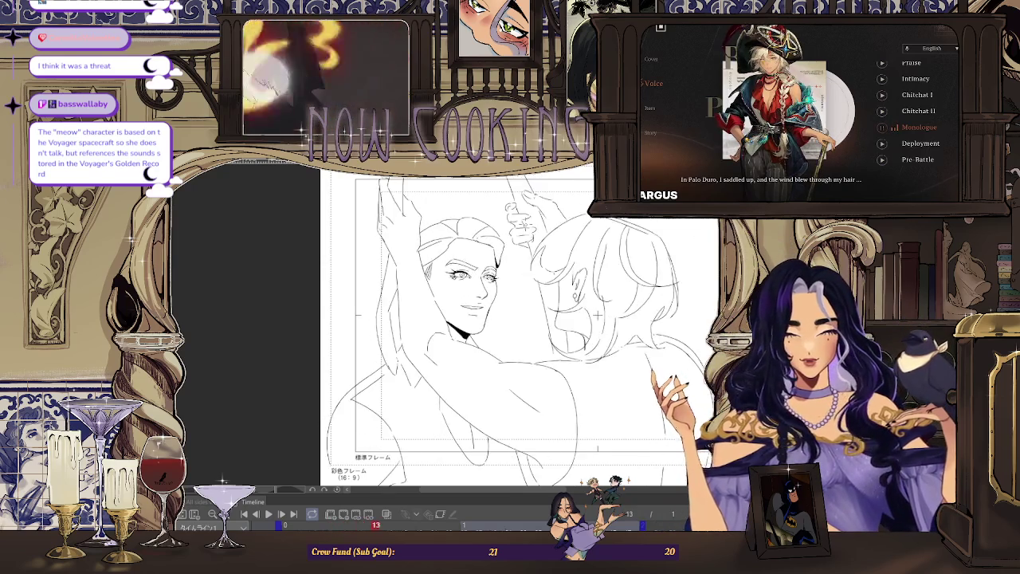
key(Right)
key(Right)
key(Right)
key(Right)
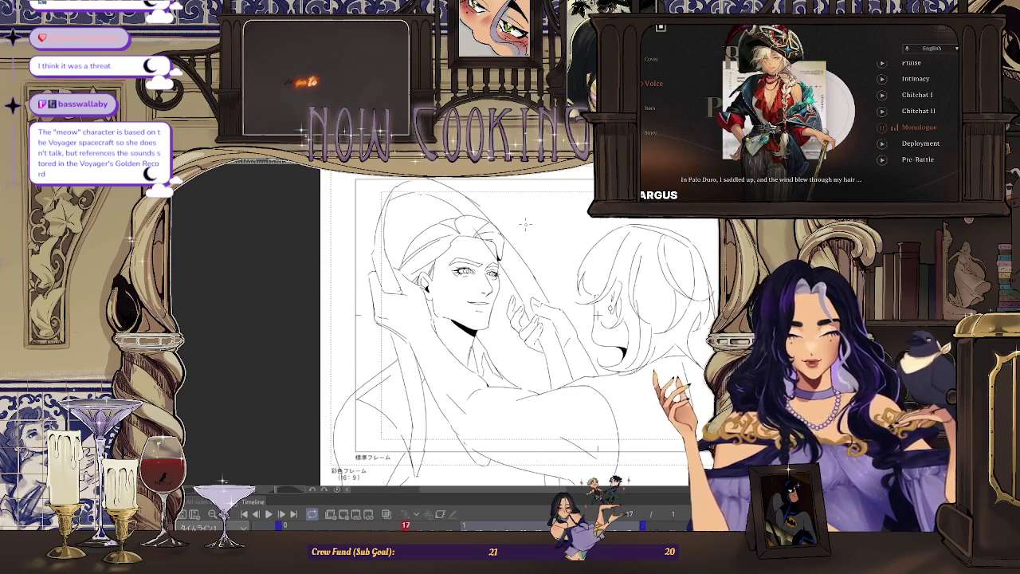
key(Right)
key(Right)
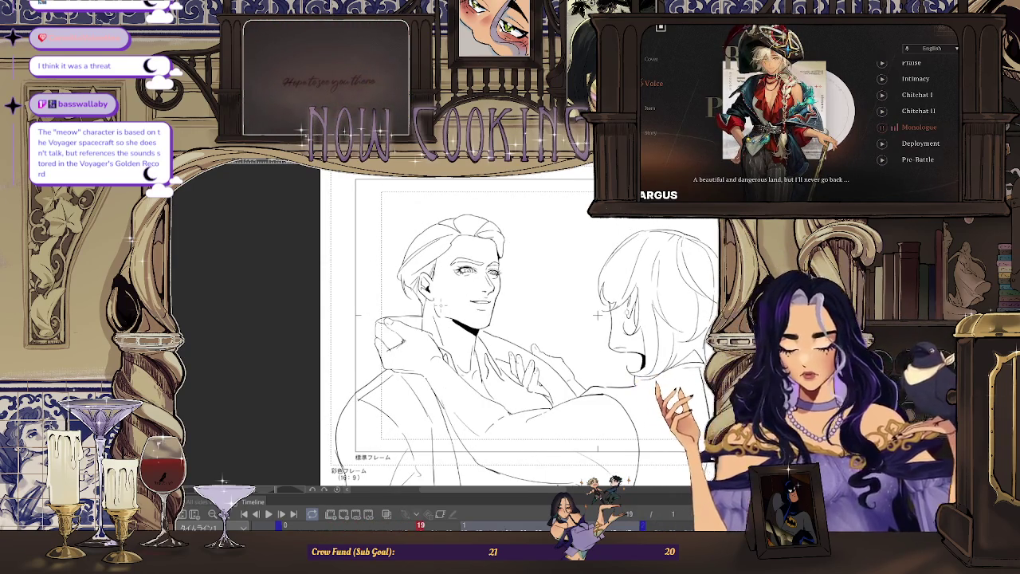
scroll(571, 300, down, 1)
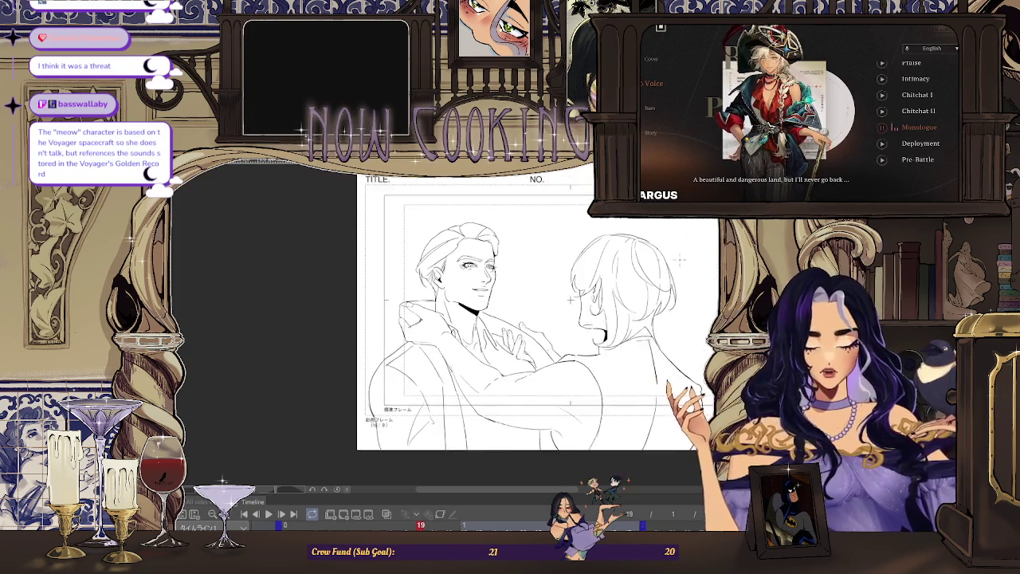
scroll(571, 300, up, 1)
key(Right)
key(Right)
key(Right)
key(Right)
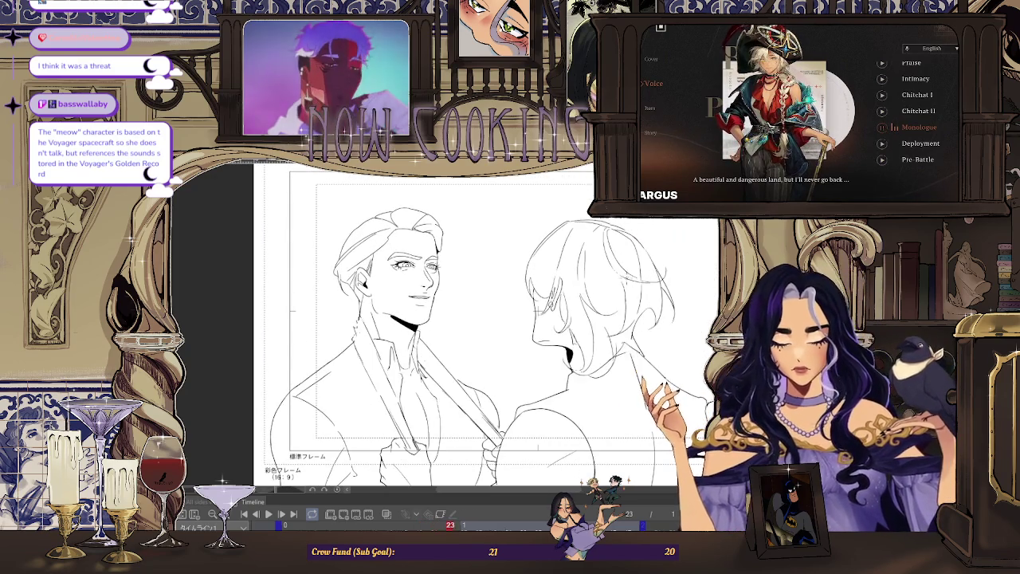
key(Right)
key(Right)
key(Right)
key(Right)
key(Right)
key(Right)
scroll(483, 268, up, 1)
scroll(483, 268, up, 1)
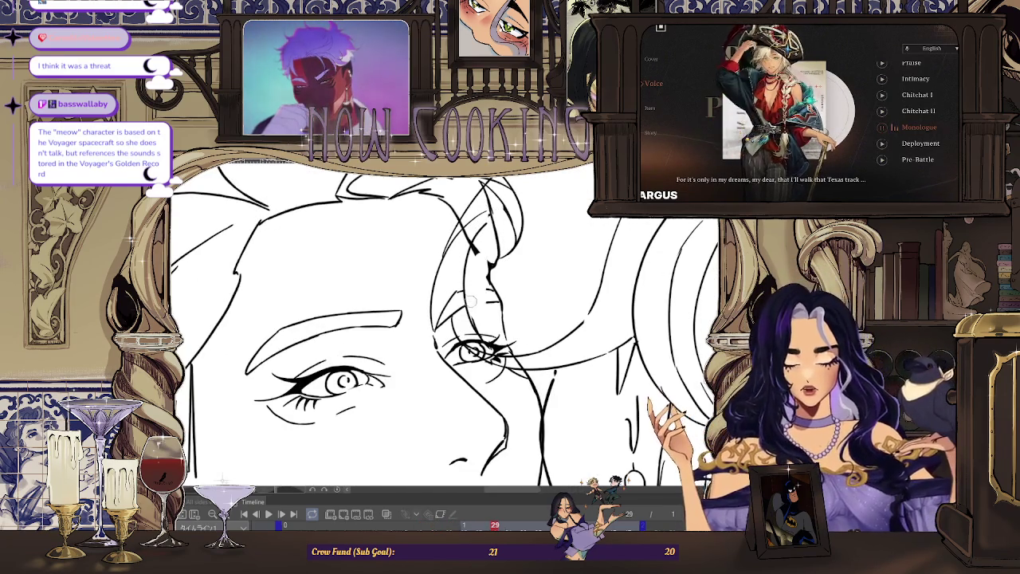
scroll(491, 340, up, 1)
scroll(495, 284, up, 1)
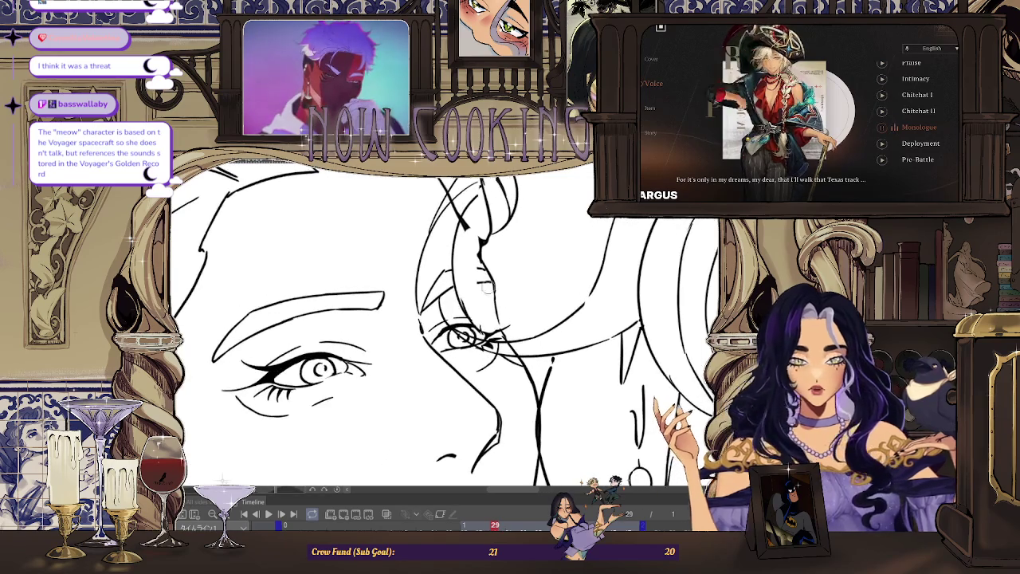
scroll(502, 265, down, 2)
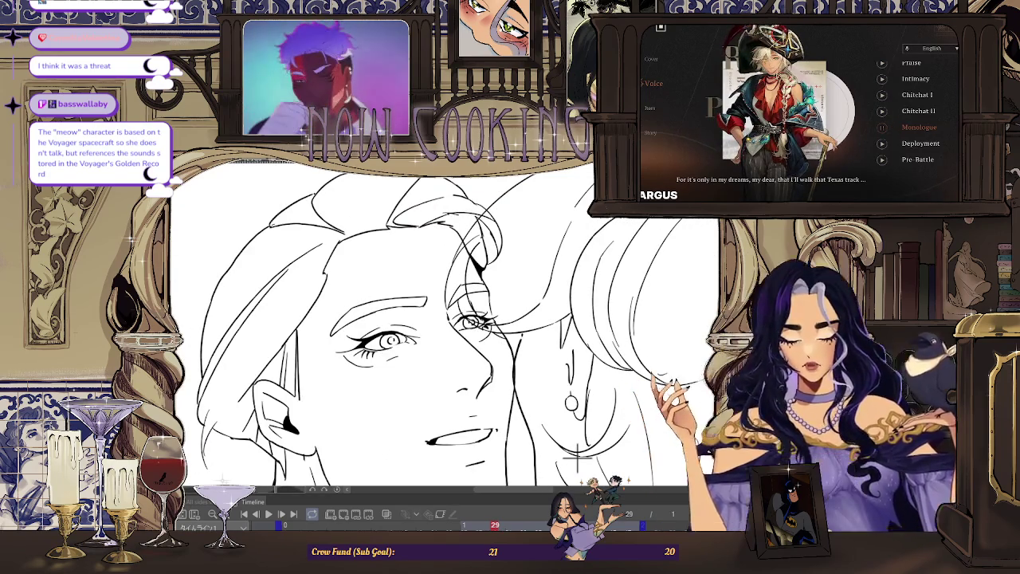
Step: Briefly hide and restore the right figure's and left face's line art to compare them
key(ctrl+z)
key(ctrl+y)
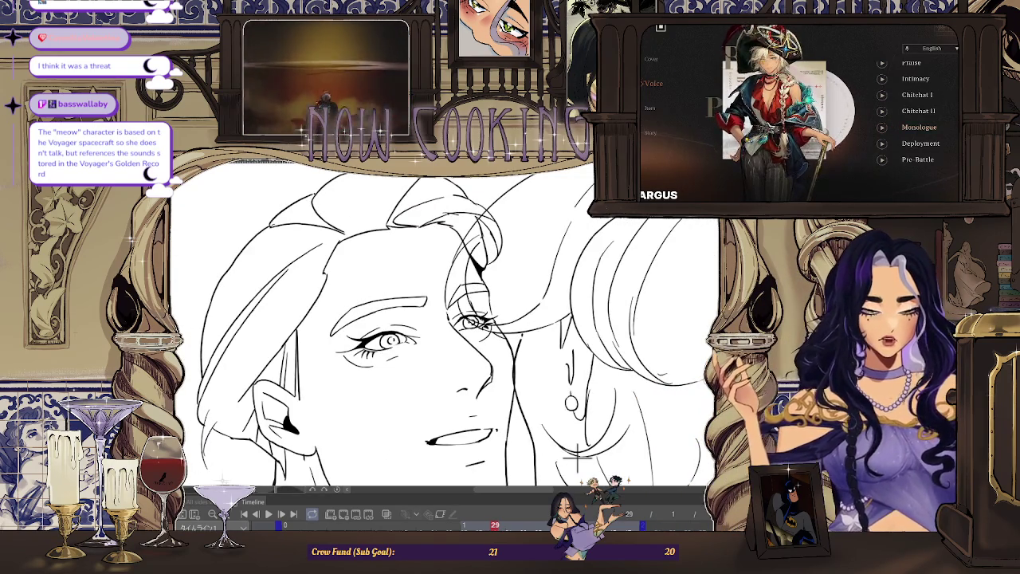
key(ctrl+z)
key(ctrl+y)
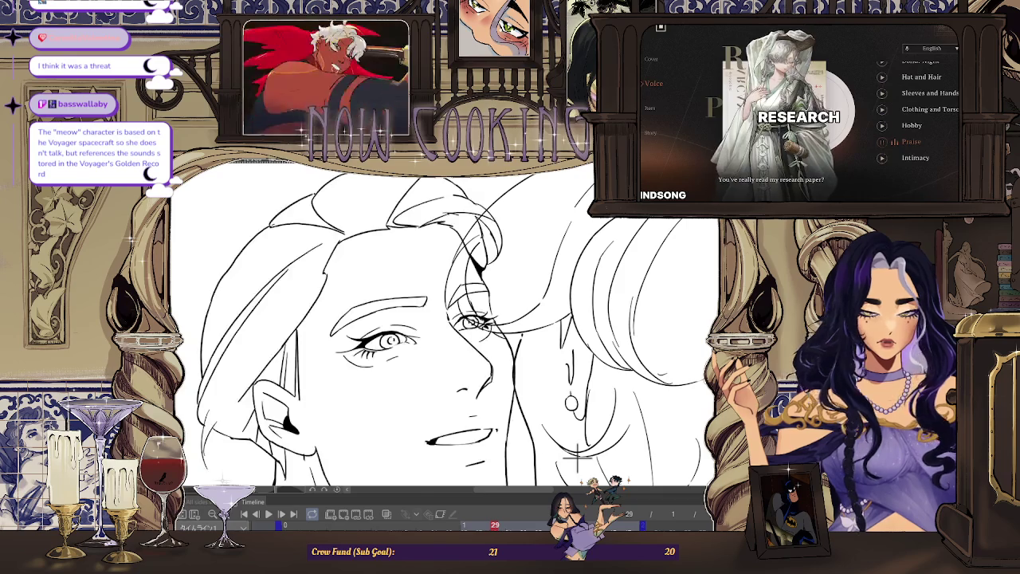
scroll(501, 297, up, 1)
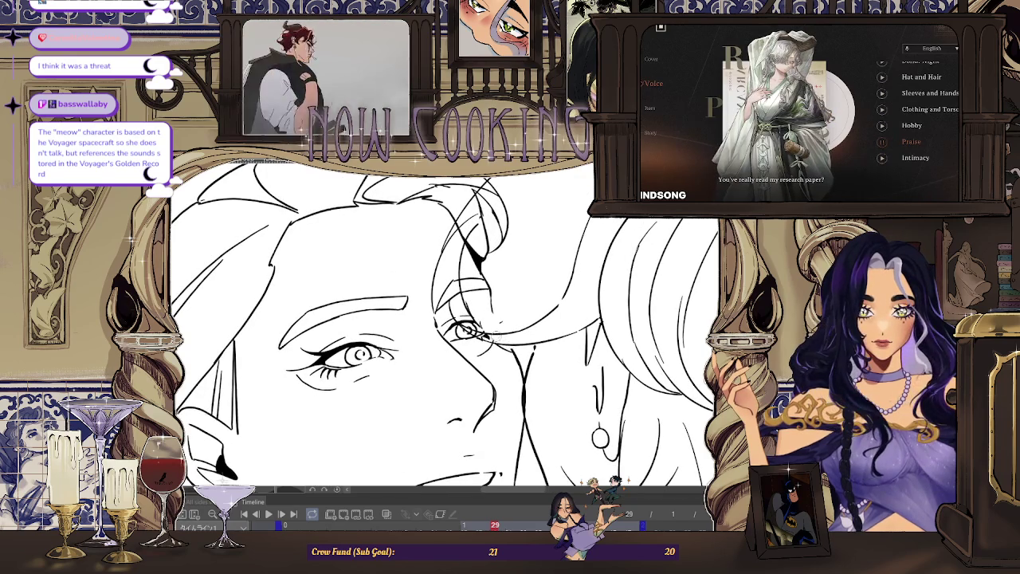
scroll(510, 327, down, 2)
scroll(522, 362, up, 2)
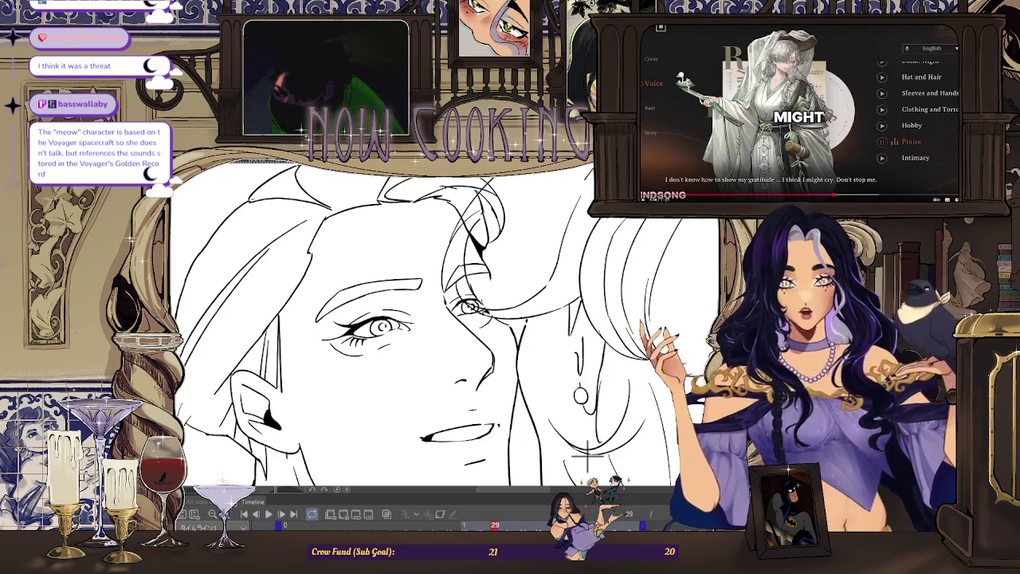
scroll(476, 282, up, 2)
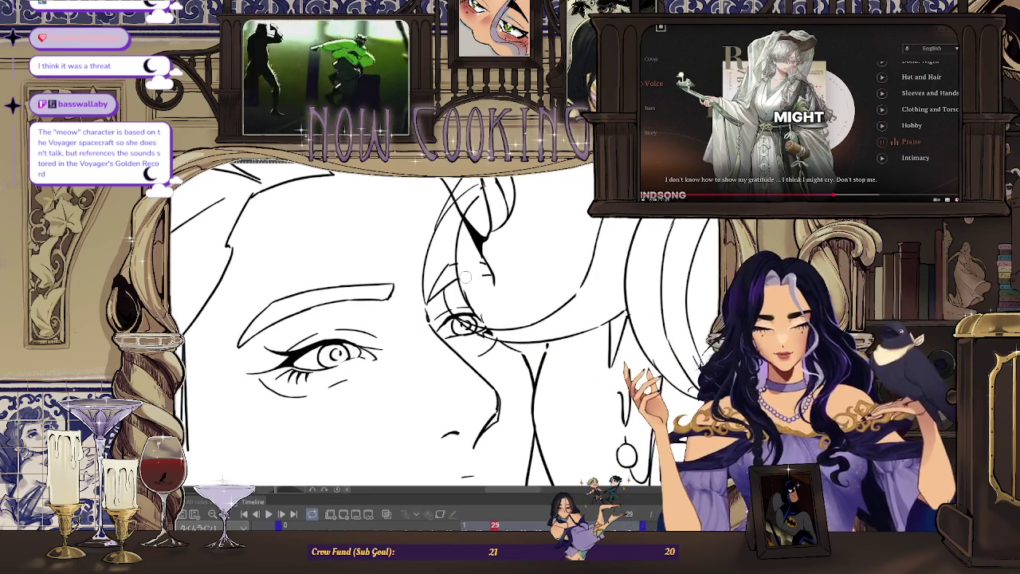
scroll(481, 236, down, 2)
scroll(487, 228, up, 2)
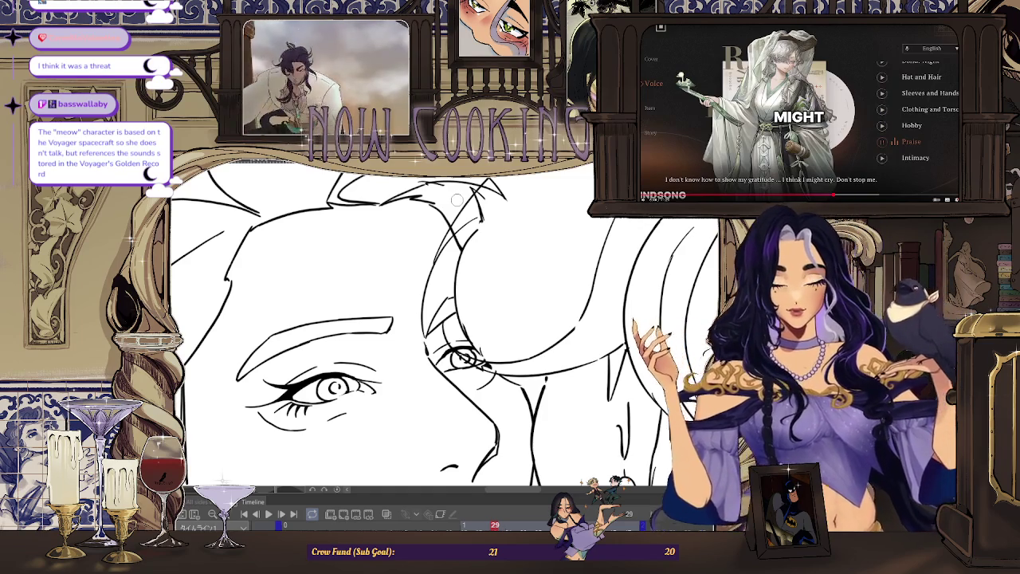
scroll(457, 199, up, 1)
scroll(560, 462, down, 2)
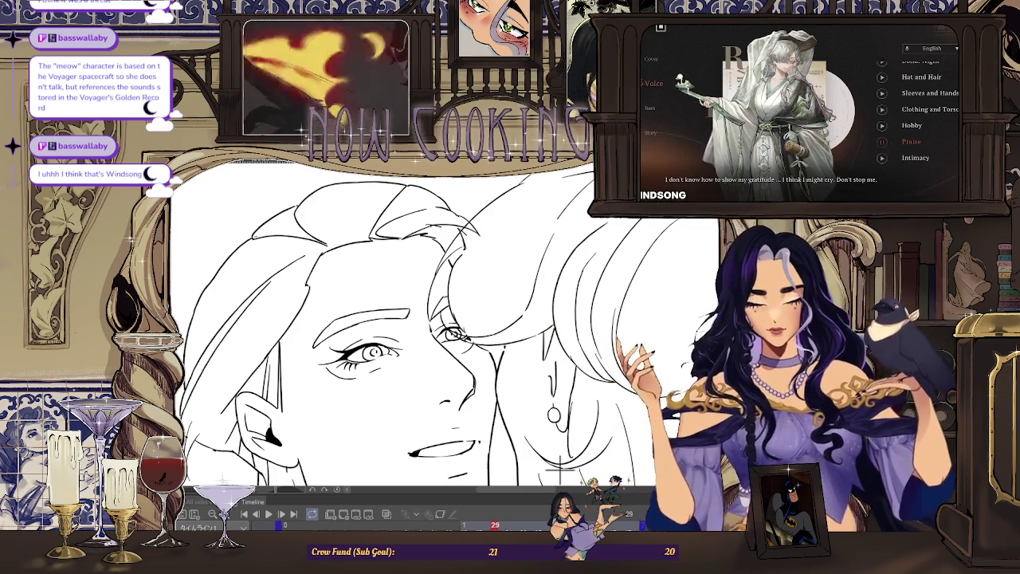
Step: Magnify the faces, rotate the canvas about 45 degrees, then reset to the whole unrotated page
key(ctrl+plus)
key(ctrl+plus)
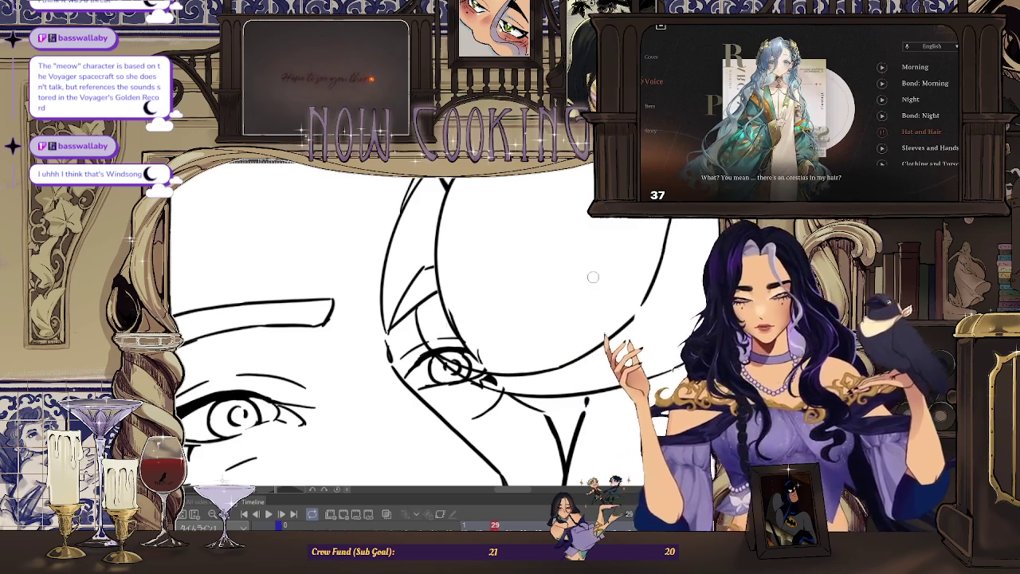
key(asciicircum)
key(asciicircum)
key(asciicircum)
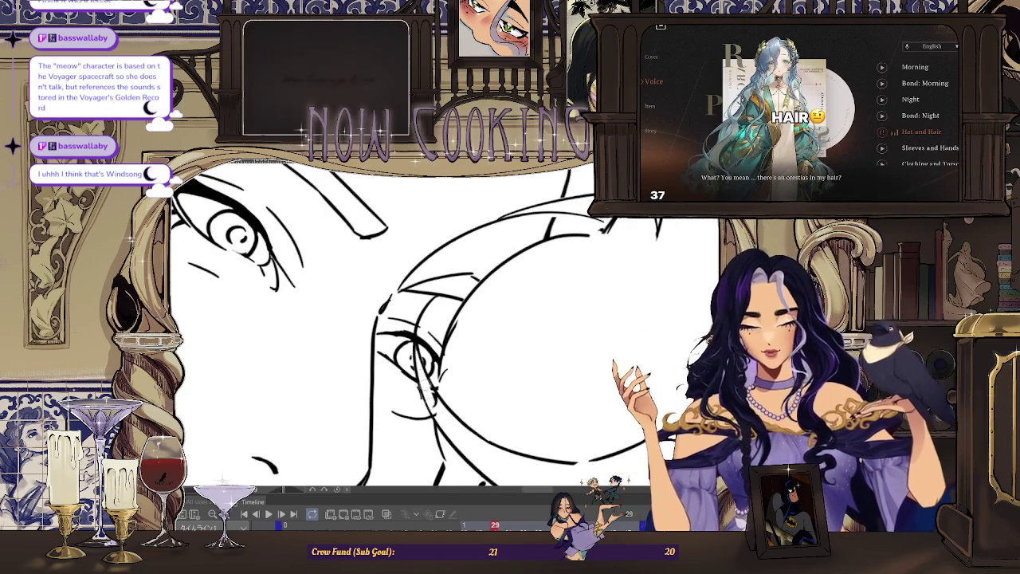
scroll(419, 355, up, 1)
key(ctrl+0)
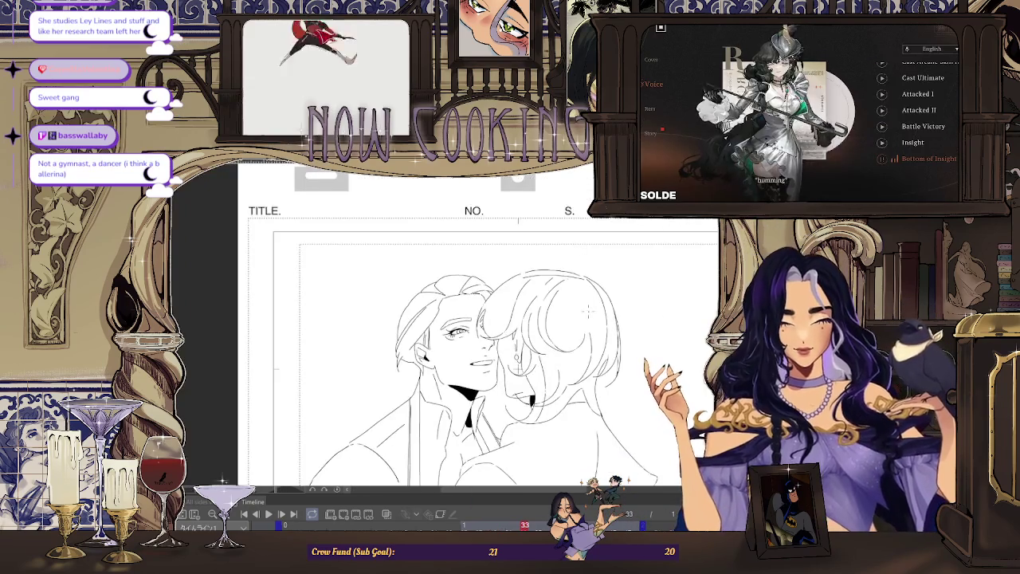
Step: Advance to frame 35 and zoom in on the man's eye, mouth and the woman's hair
key(Right)
key(Right)
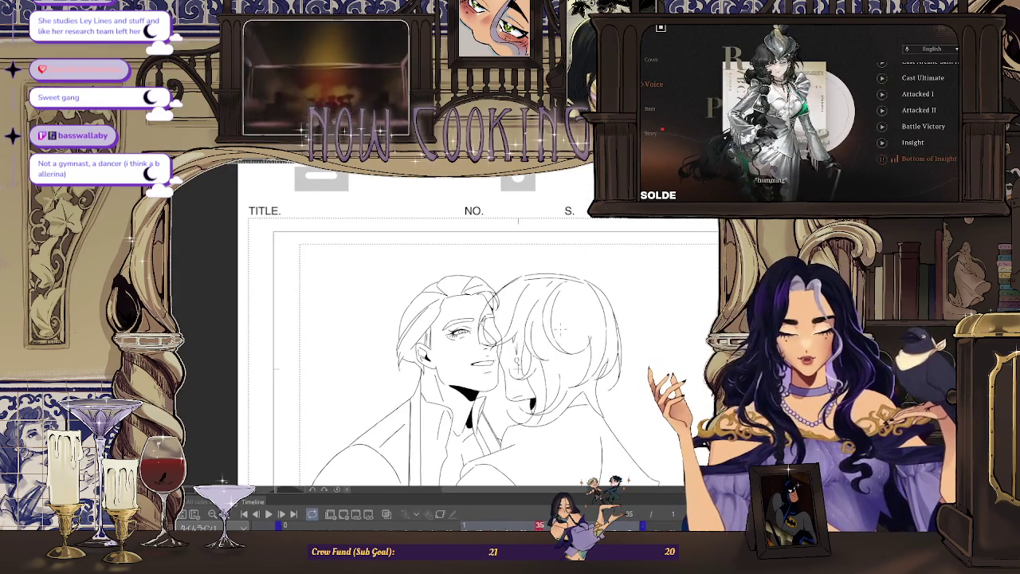
scroll(482, 311, up, 2)
scroll(482, 311, up, 3)
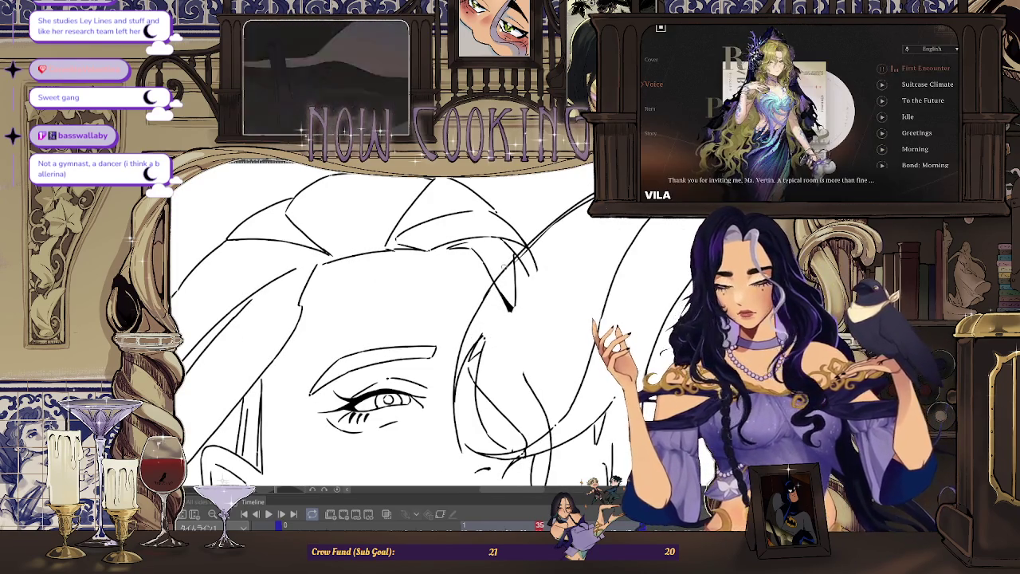
scroll(522, 239, up, 1)
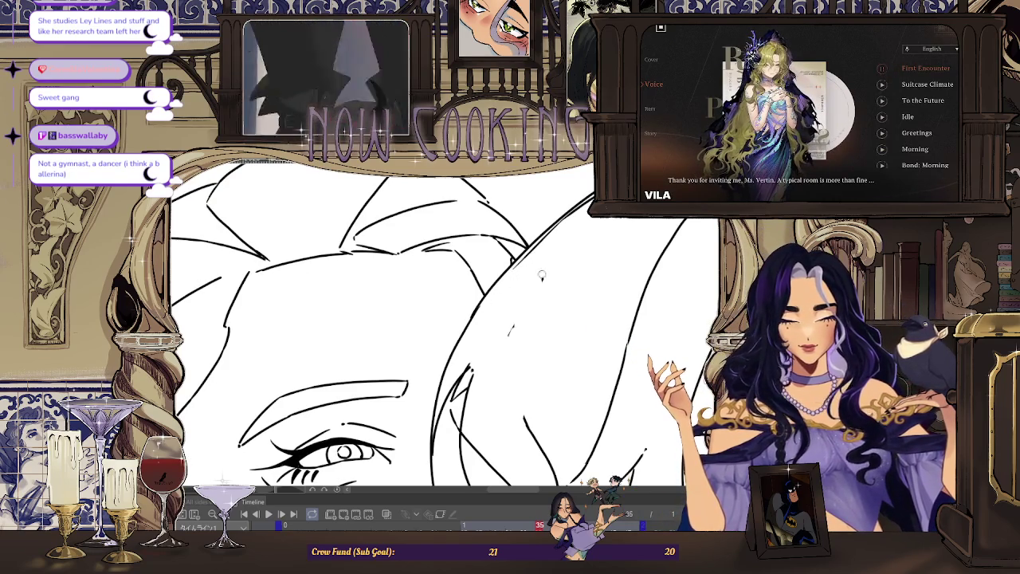
scroll(548, 279, down, 2)
scroll(479, 349, up, 2)
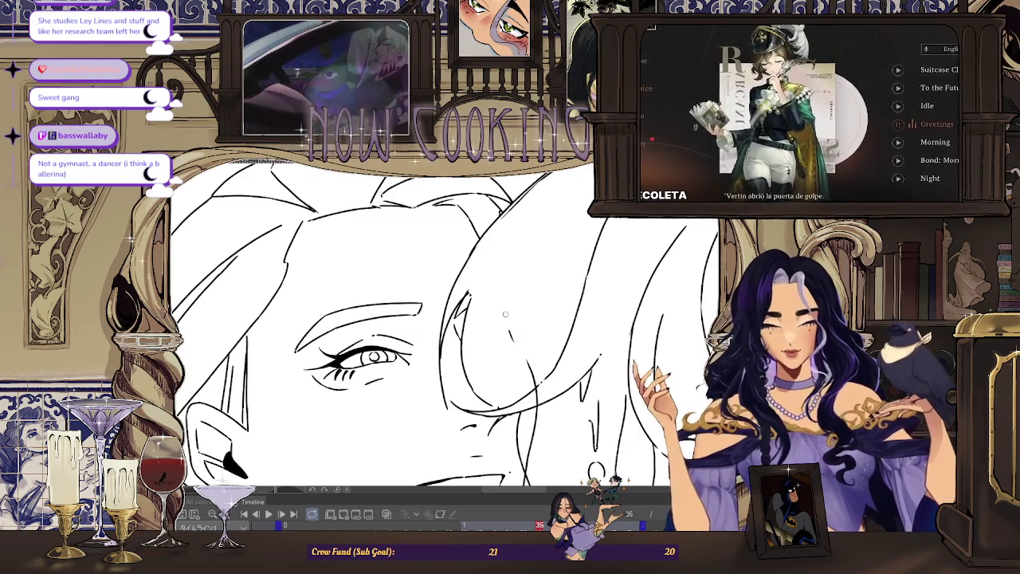
scroll(511, 313, down, 3)
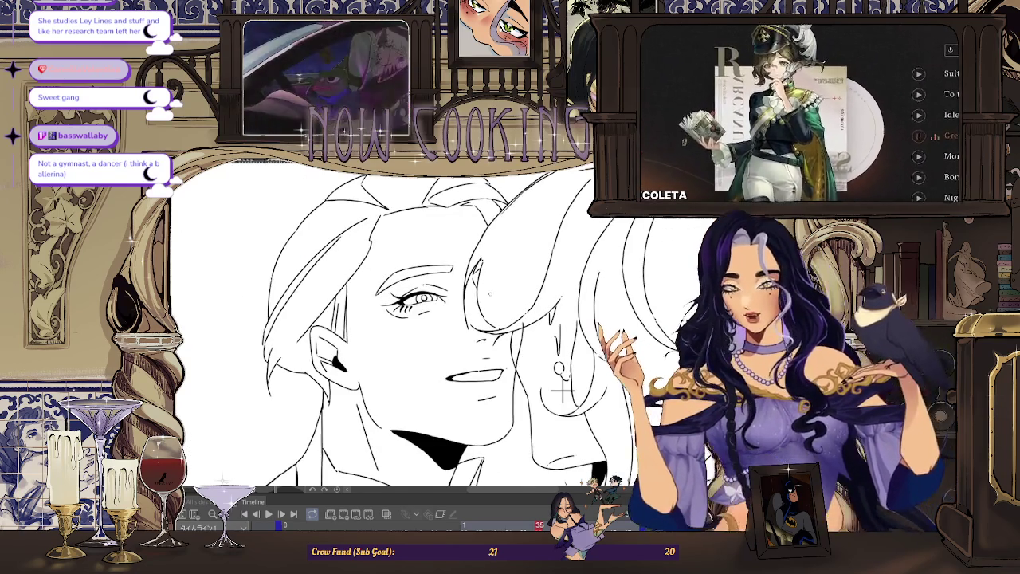
scroll(519, 327, up, 2)
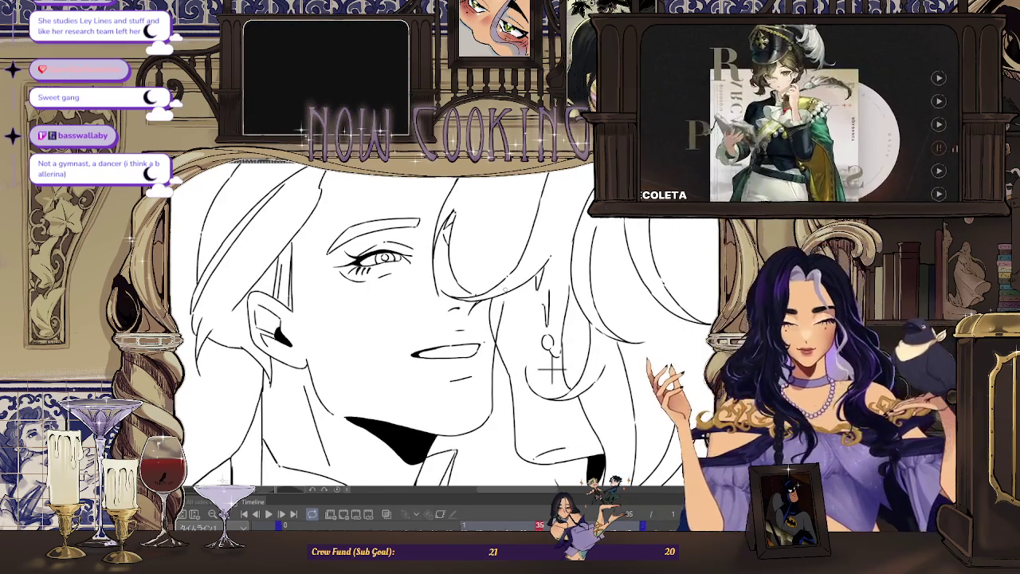
scroll(552, 369, up, 2)
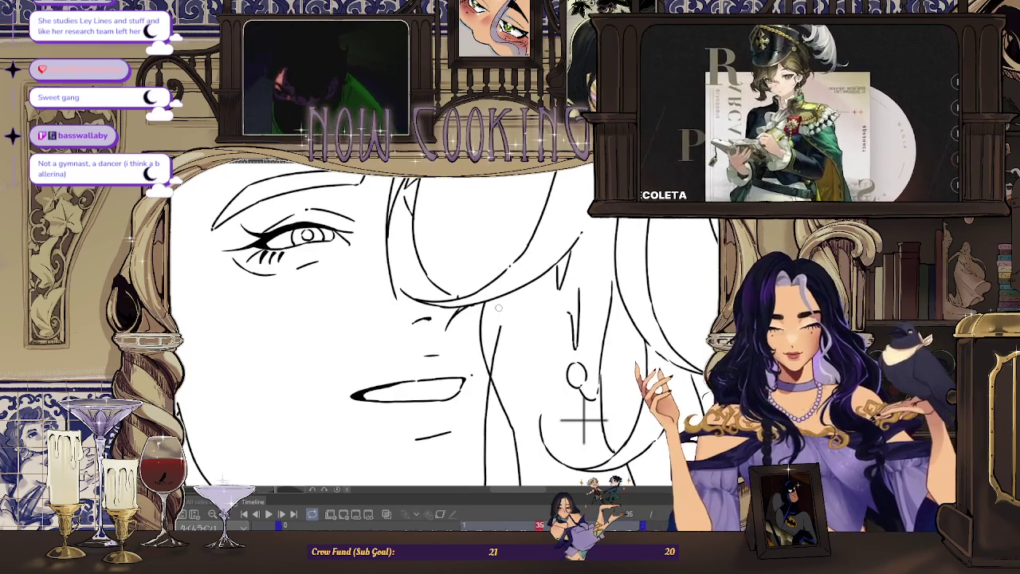
scroll(584, 420, down, 2)
scroll(567, 398, down, 2)
scroll(550, 381, down, 1)
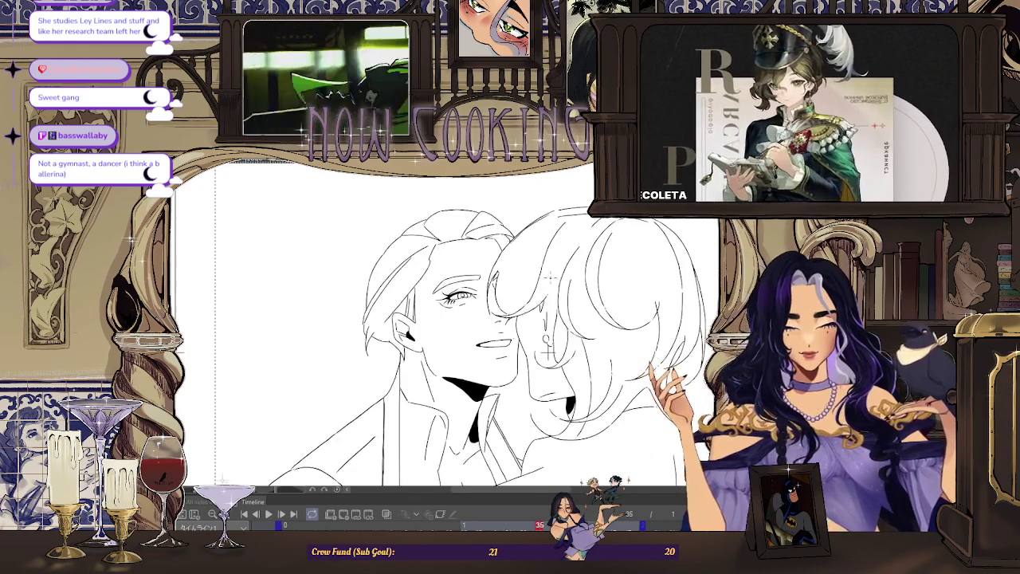
scroll(560, 375, up, 2)
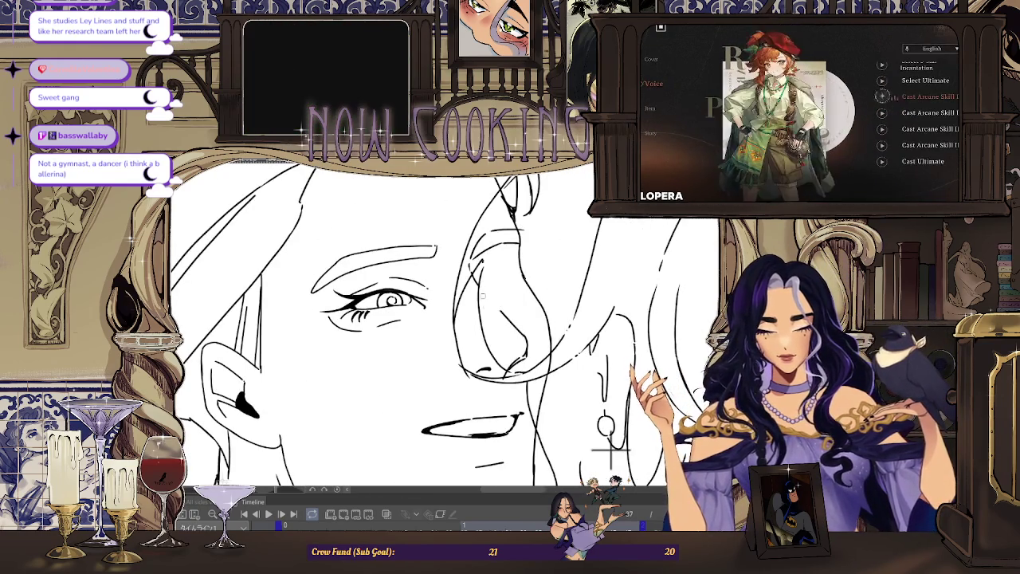
scroll(483, 294, up, 1)
scroll(470, 303, up, 1)
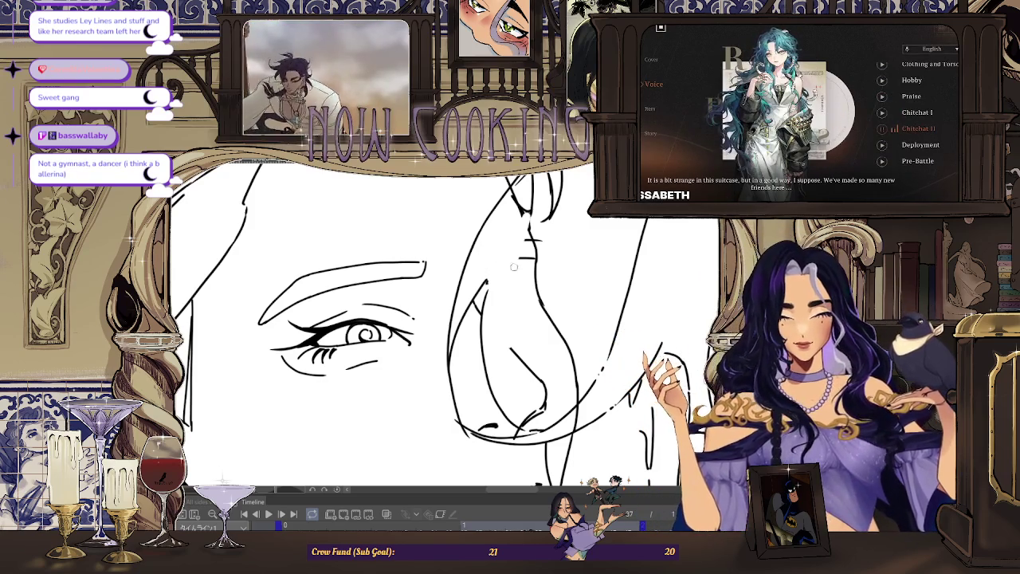
scroll(542, 239, up, 1)
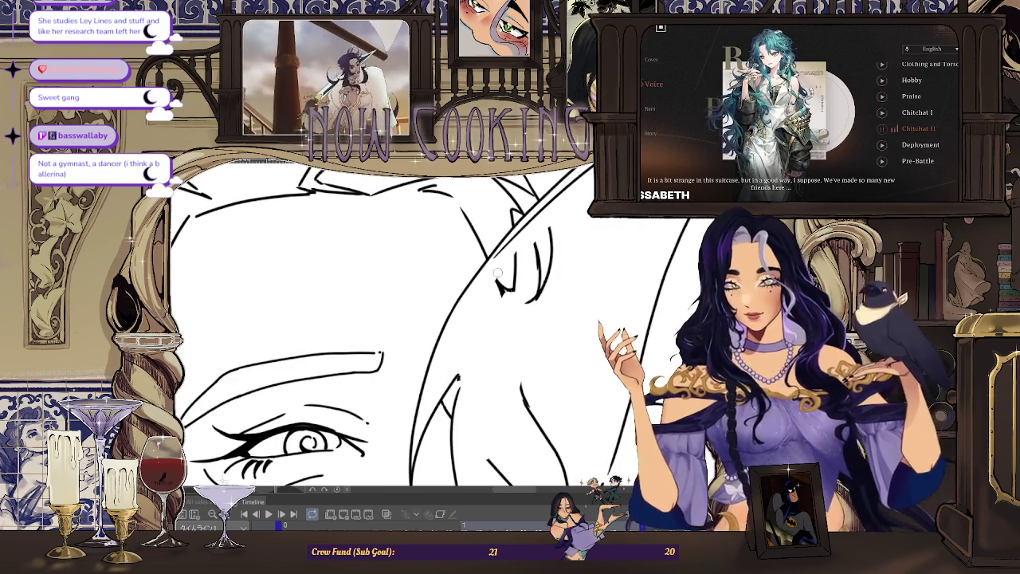
Step: Undo a stray stroke near the hair, then zoom back out to check the cleaned face
key(ctrl+z)
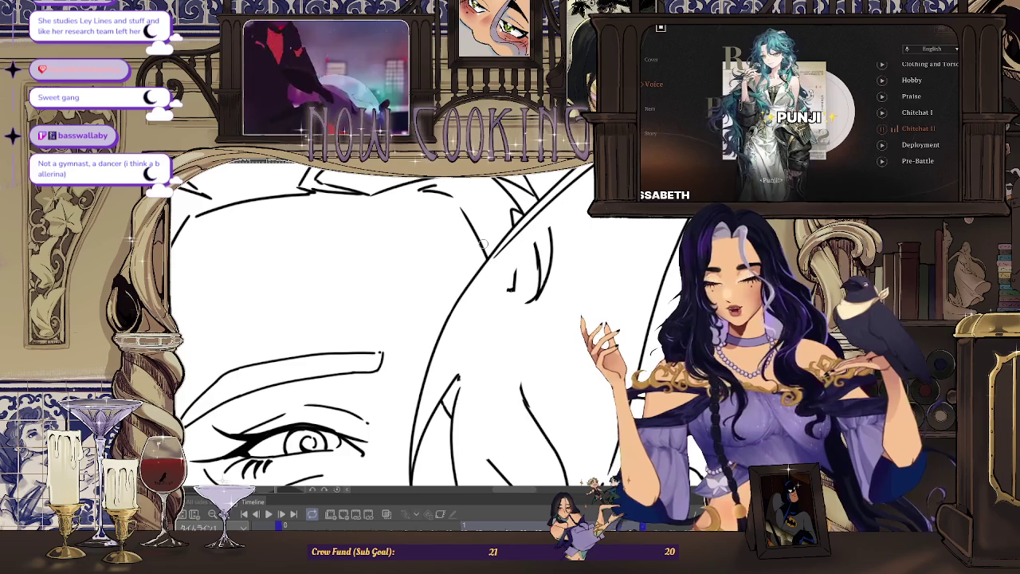
scroll(527, 232, up, 1)
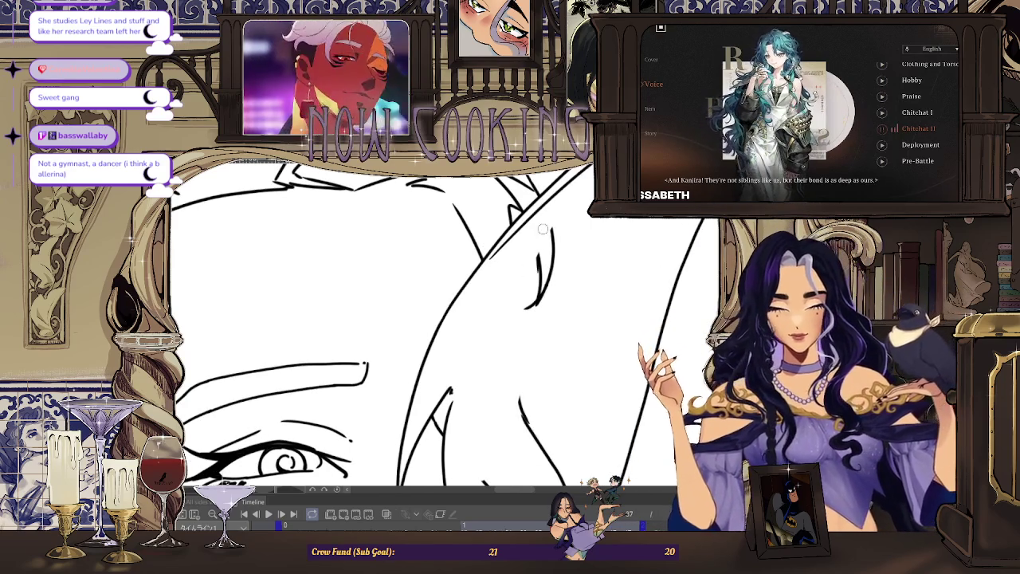
scroll(558, 253, down, 2)
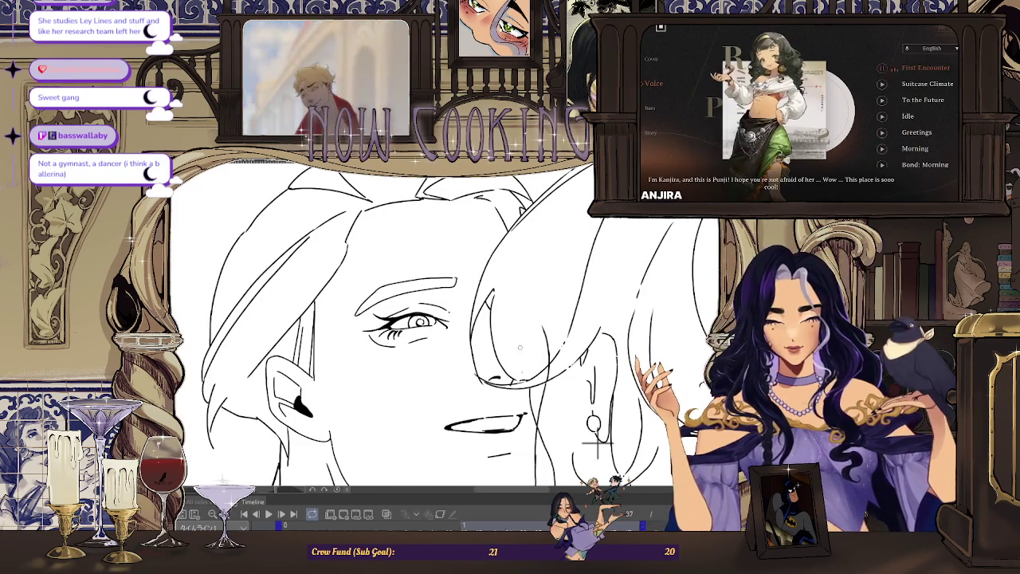
scroll(520, 382, up, 3)
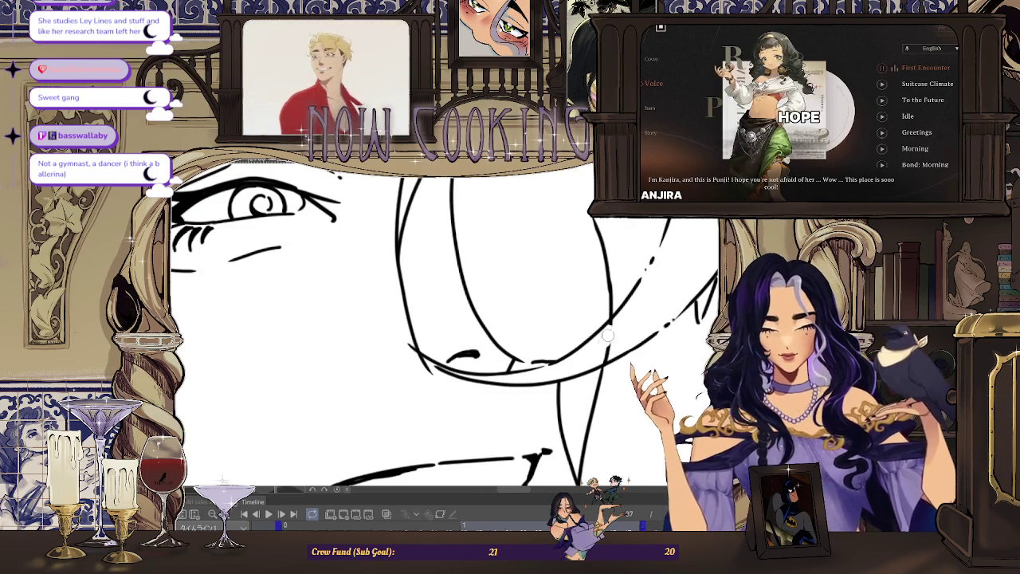
scroll(609, 360, down, 1)
scroll(590, 335, down, 1)
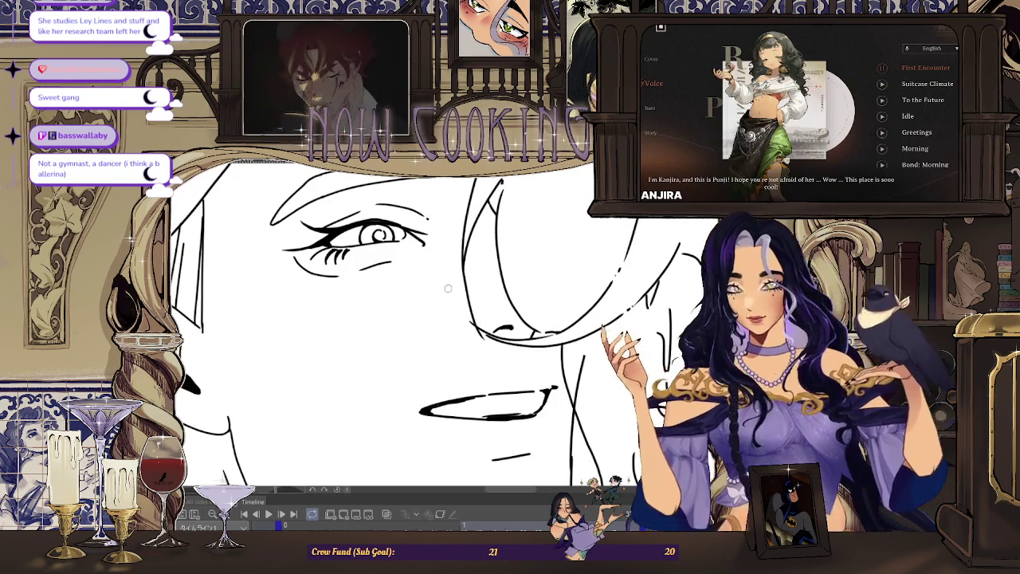
scroll(558, 295, down, 1)
scroll(512, 250, down, 1)
scroll(512, 250, up, 2)
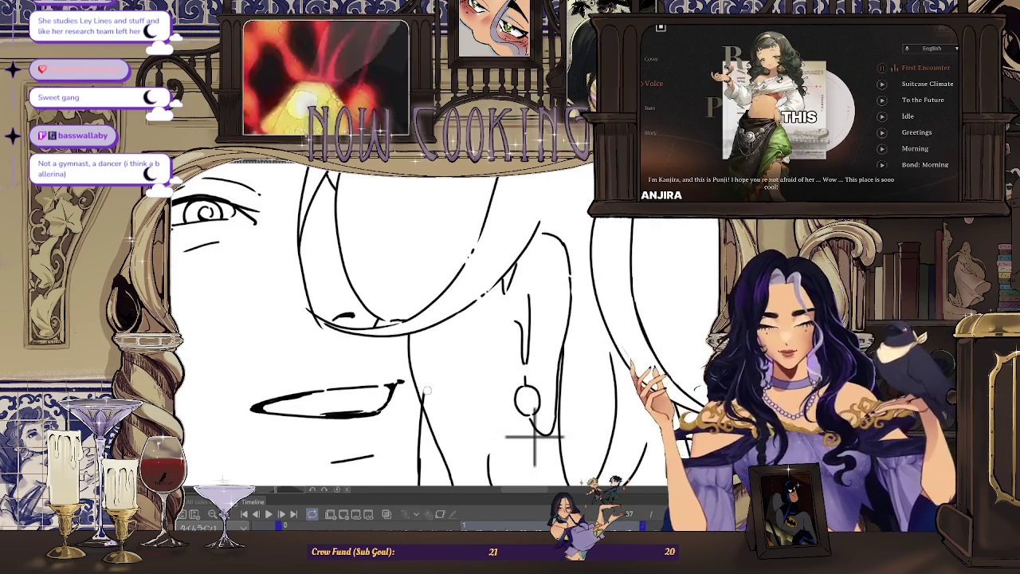
scroll(534, 436, down, 2)
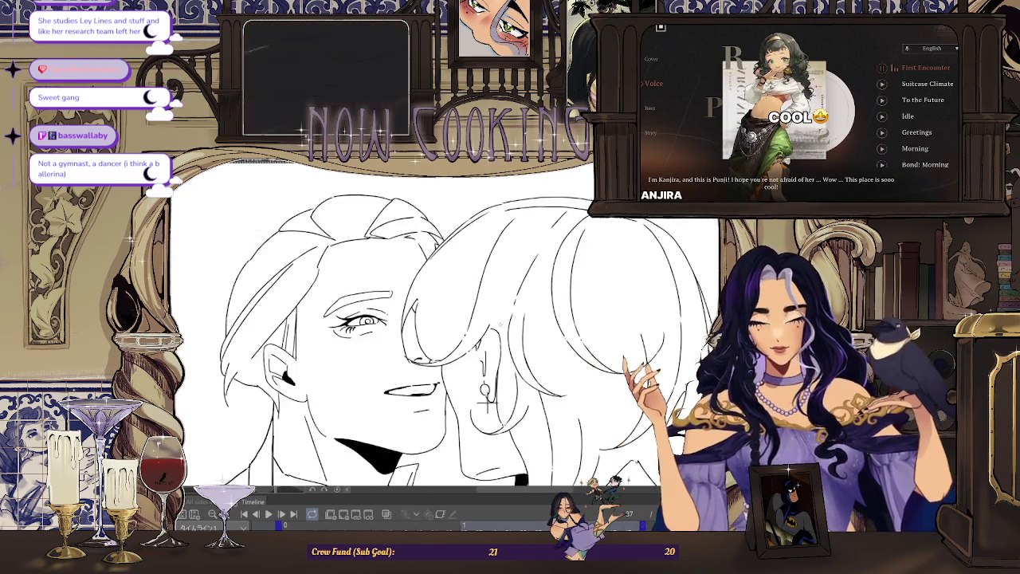
scroll(534, 436, down, 1)
scroll(237, 339, down, 1)
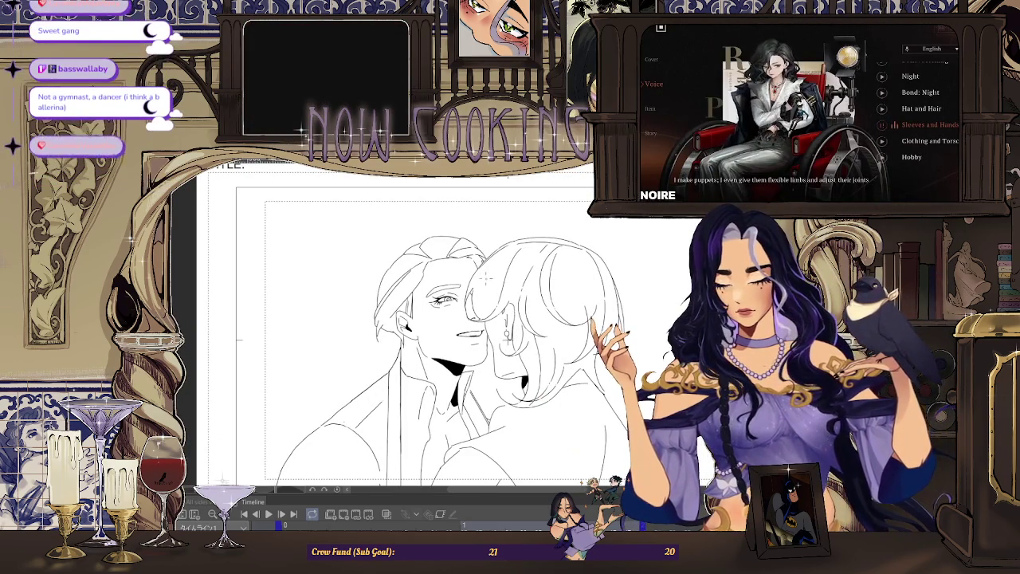
Step: Zoom in on the man's face and undo the bad eye stroke
scroll(490, 295, up, 1)
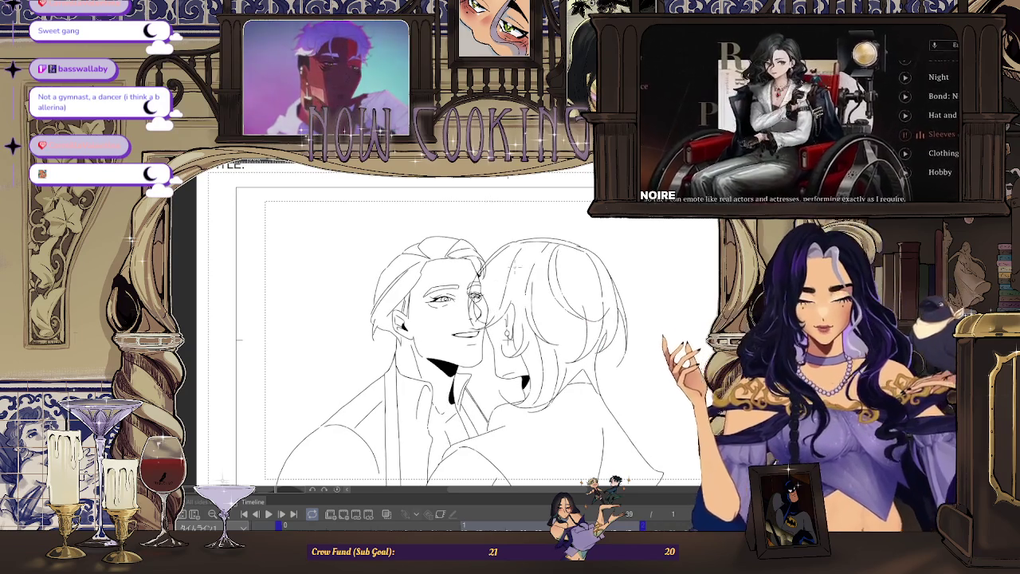
scroll(489, 294, up, 2)
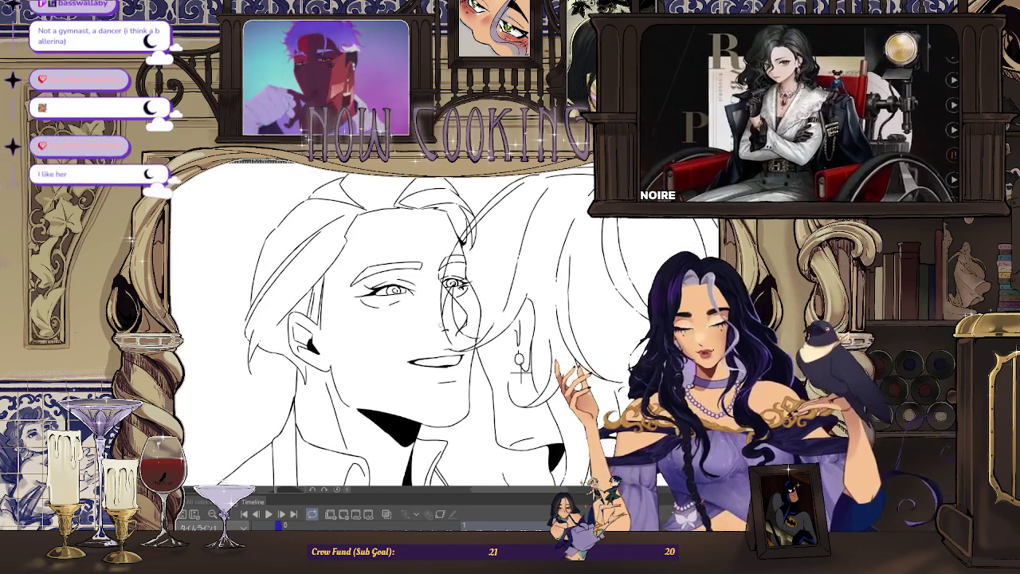
scroll(460, 277, up, 2)
key(ctrl+z)
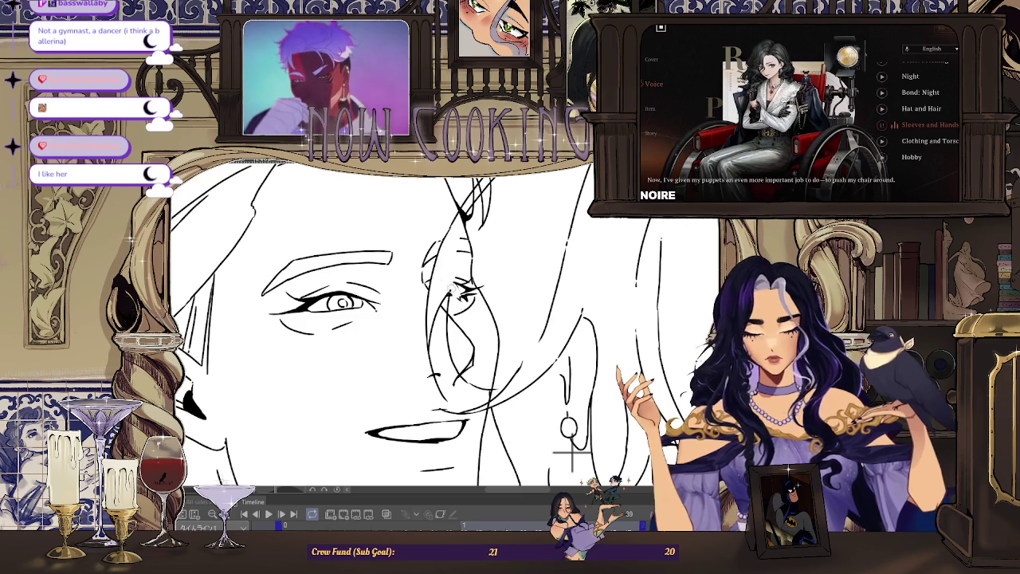
Step: Zoom in and out across the face to tidy the redrawn eye lines
scroll(481, 291, down, 3)
scroll(481, 256, up, 4)
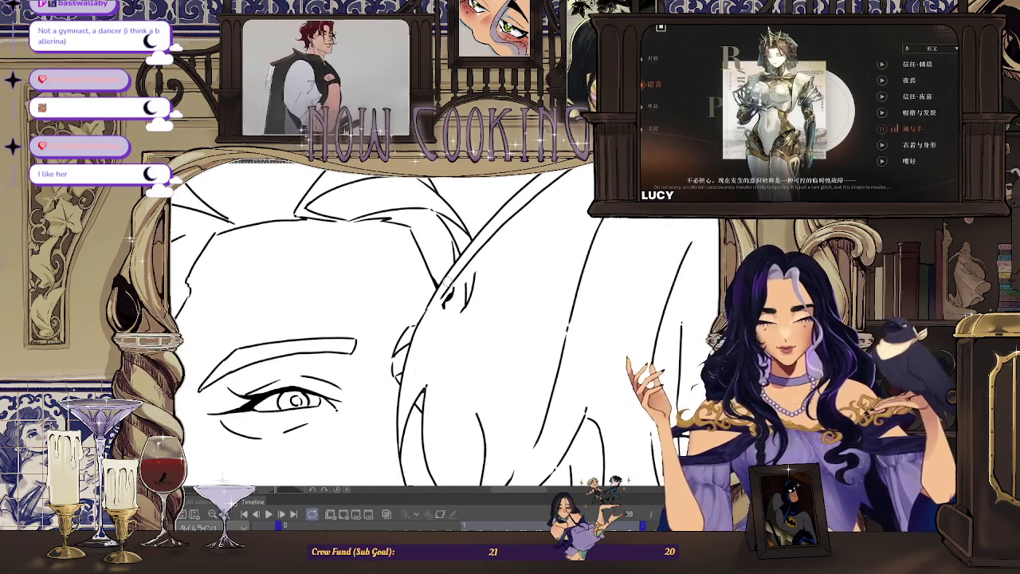
scroll(481, 277, down, 3)
scroll(462, 279, up, 2)
scroll(438, 282, up, 2)
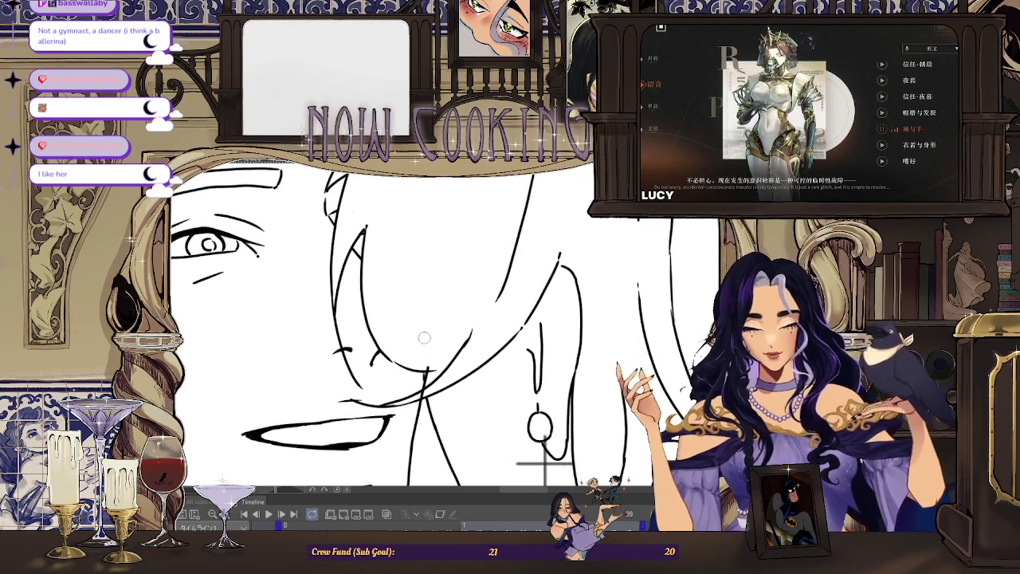
scroll(544, 462, down, 3)
scroll(511, 374, down, 1)
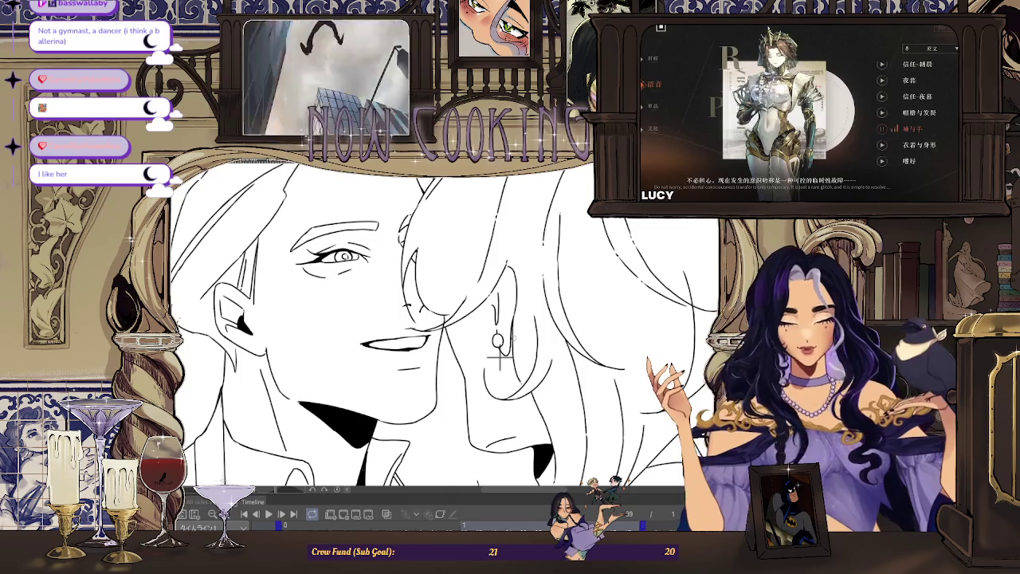
scroll(499, 360, down, 2)
scroll(490, 334, down, 1)
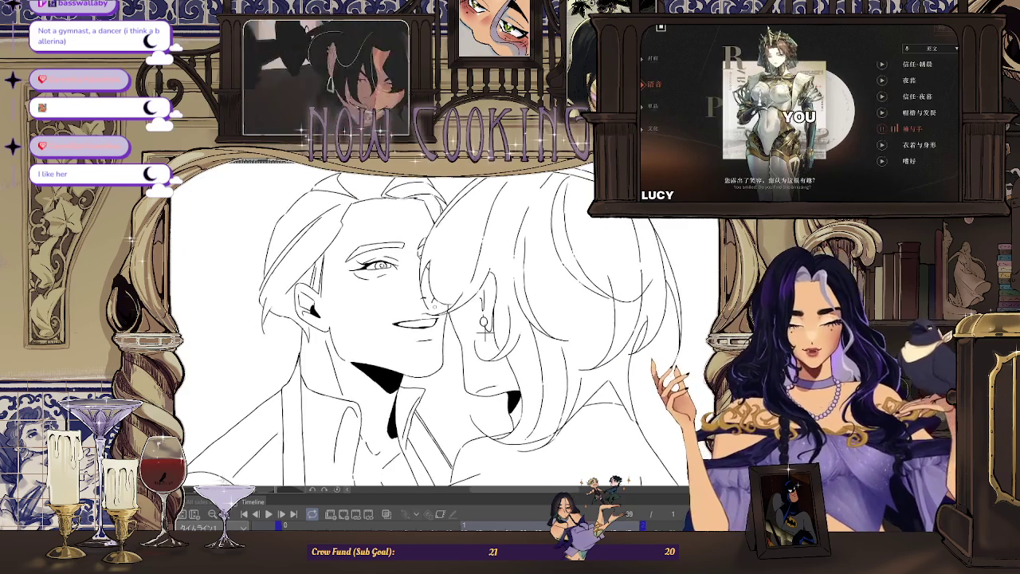
scroll(483, 322, up, 1)
scroll(447, 323, up, 4)
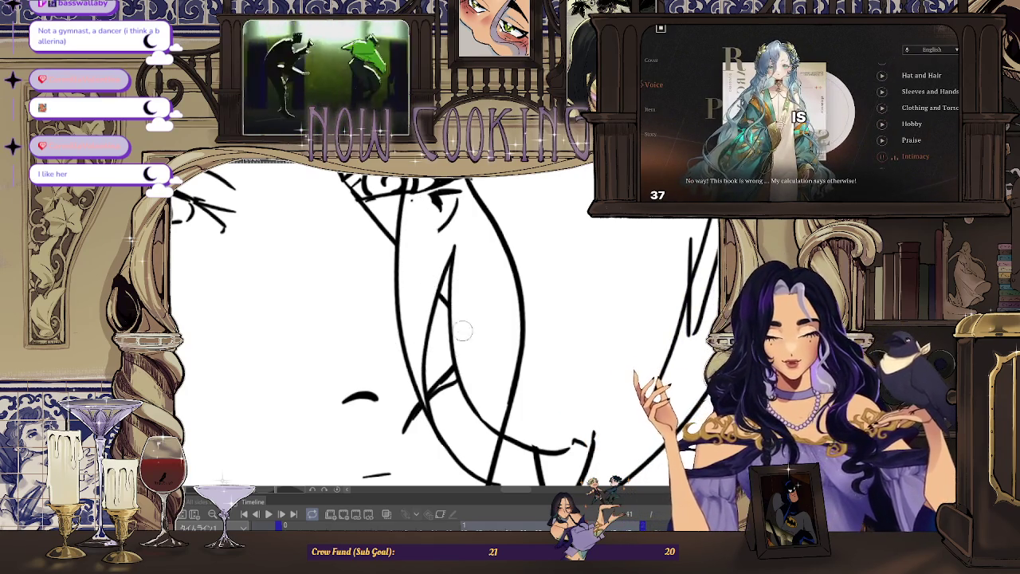
Step: Rotate the canvas to angle the face and undo the strokes on the woman's right eye
scroll(464, 345, down, 3)
scroll(463, 345, down, 2)
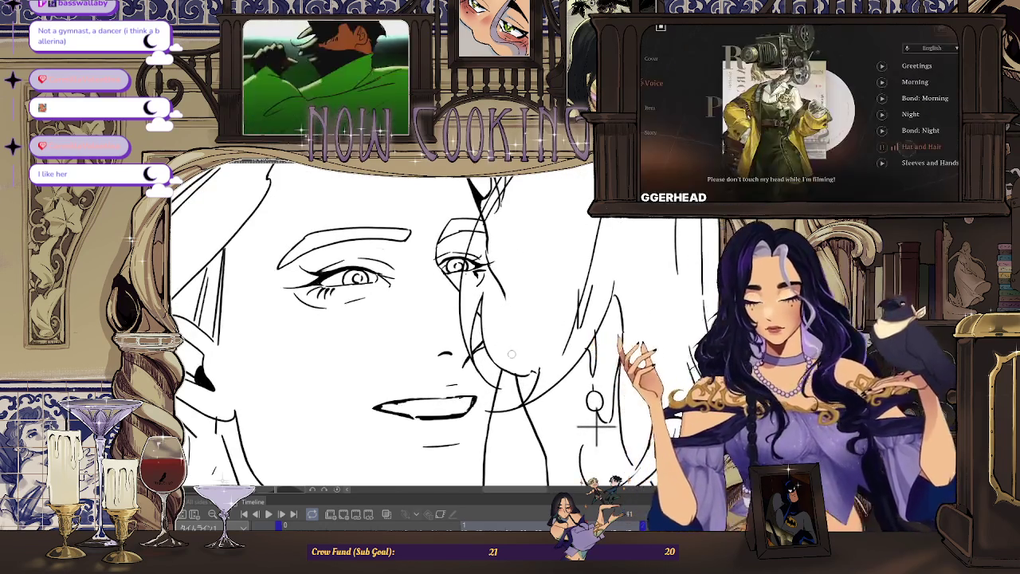
scroll(511, 354, up, 1)
drag(516, 371, 556, 472)
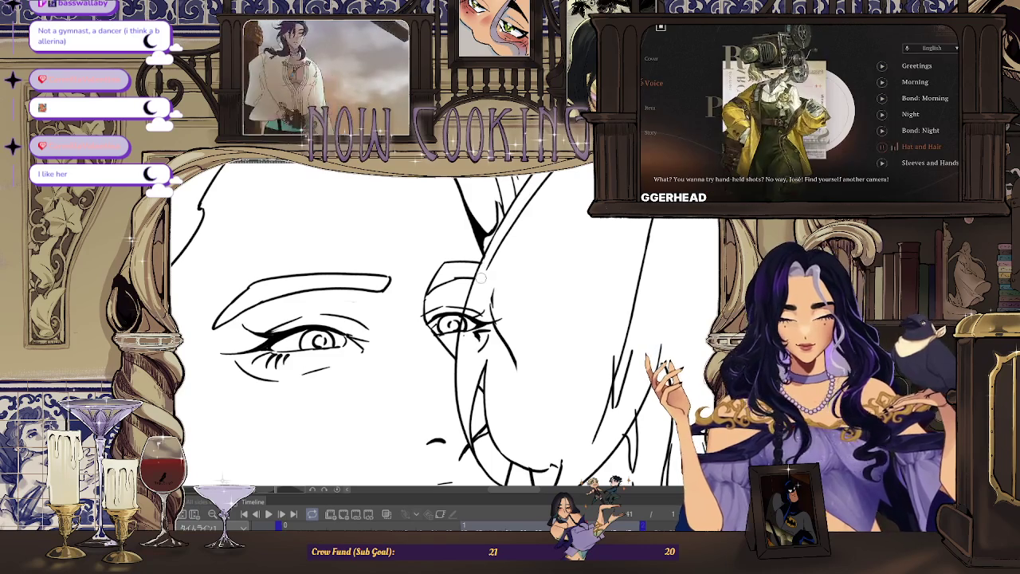
key(ctrl+z)
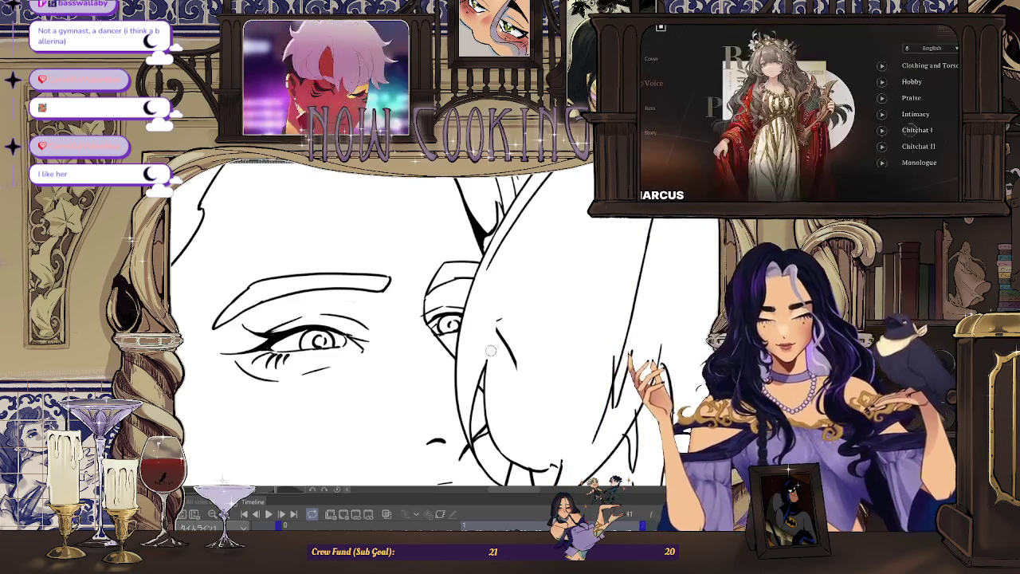
Step: Tilt the canvas back a few degrees and reframe both faces for inking
scroll(516, 367, down, 4)
scroll(491, 294, up, 4)
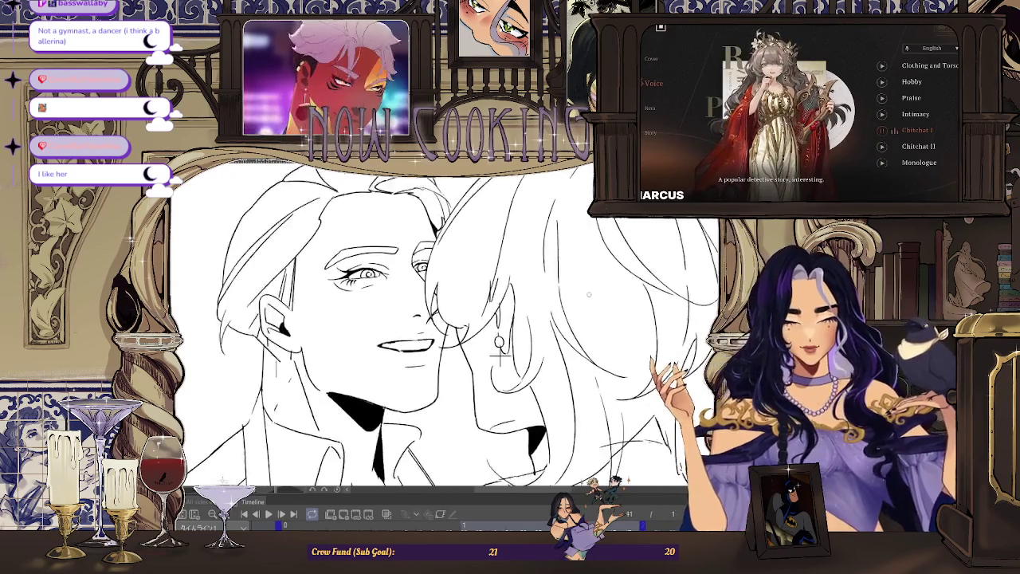
scroll(481, 271, down, 2)
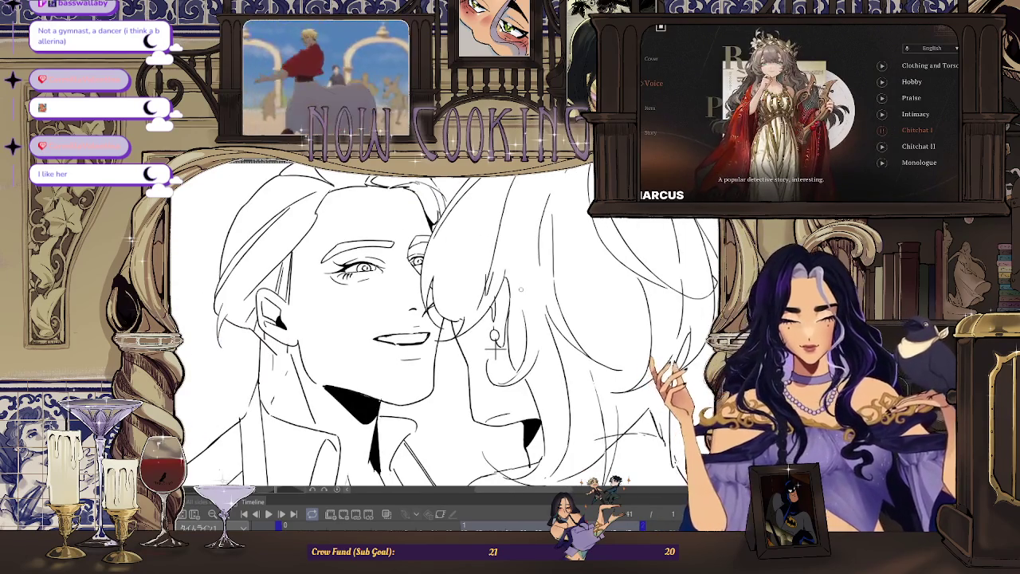
drag(520, 245, 535, 230)
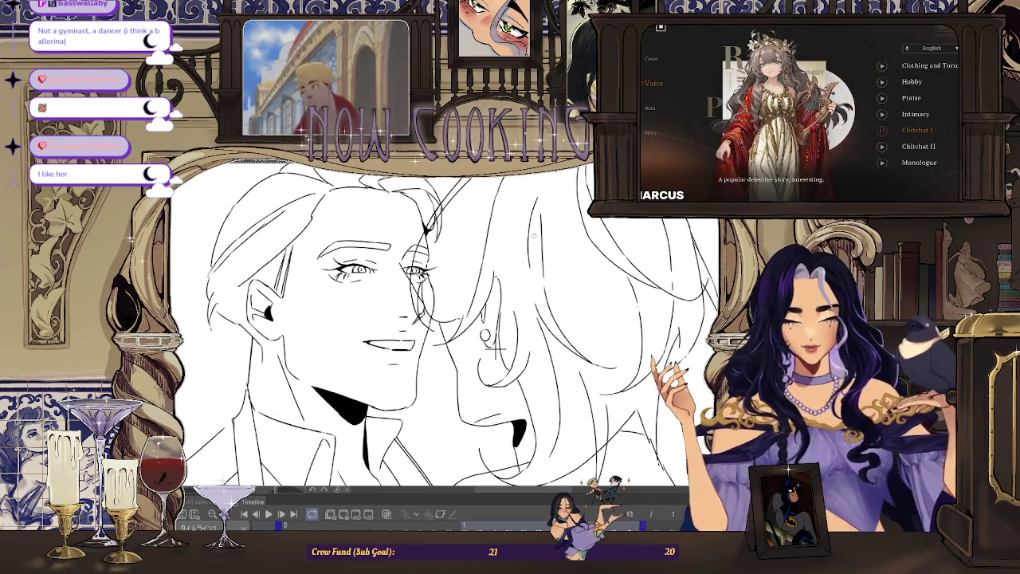
scroll(494, 344, up, 1)
scroll(542, 382, up, 2)
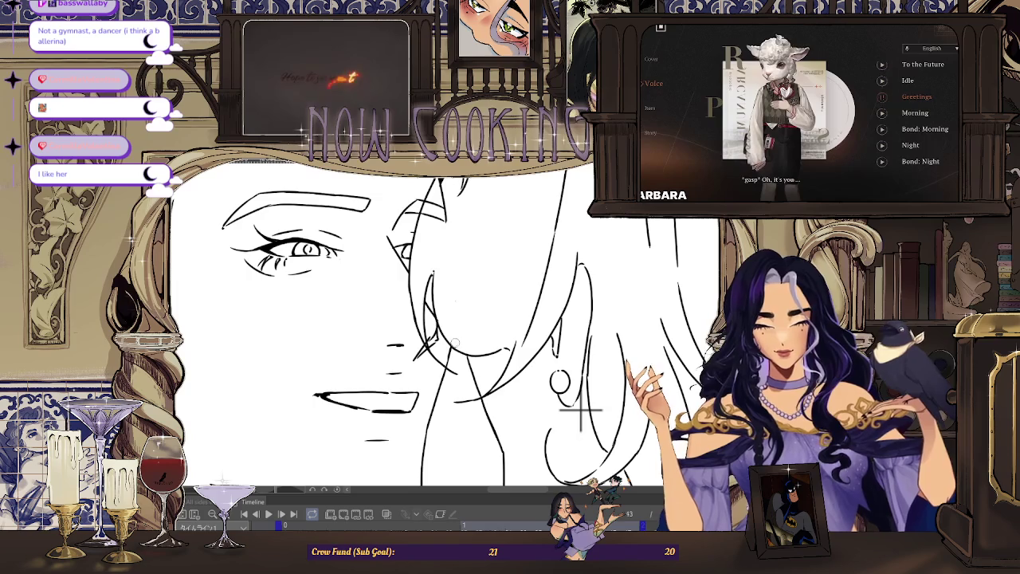
drag(455, 276, 449, 259)
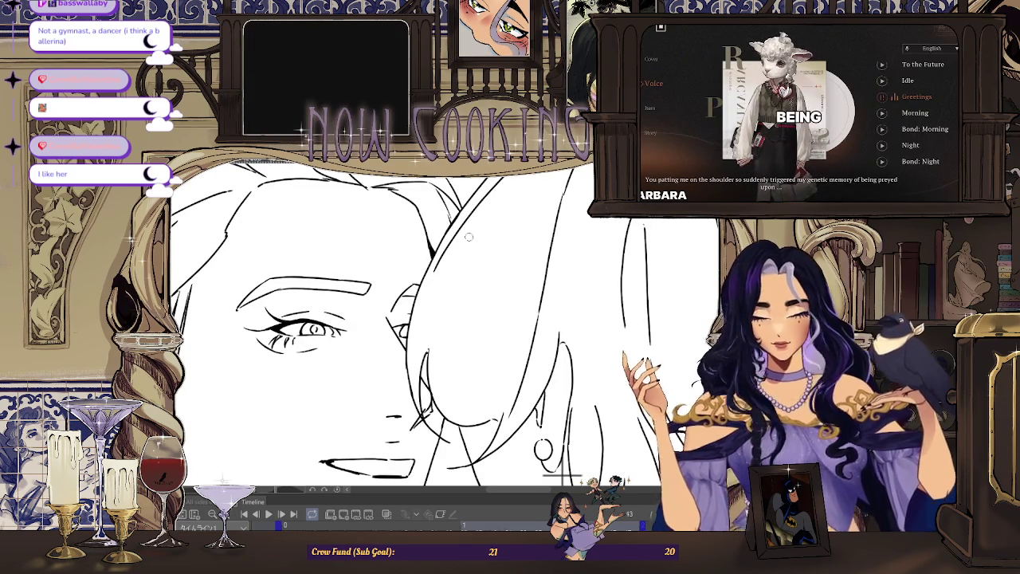
scroll(476, 226, down, 3)
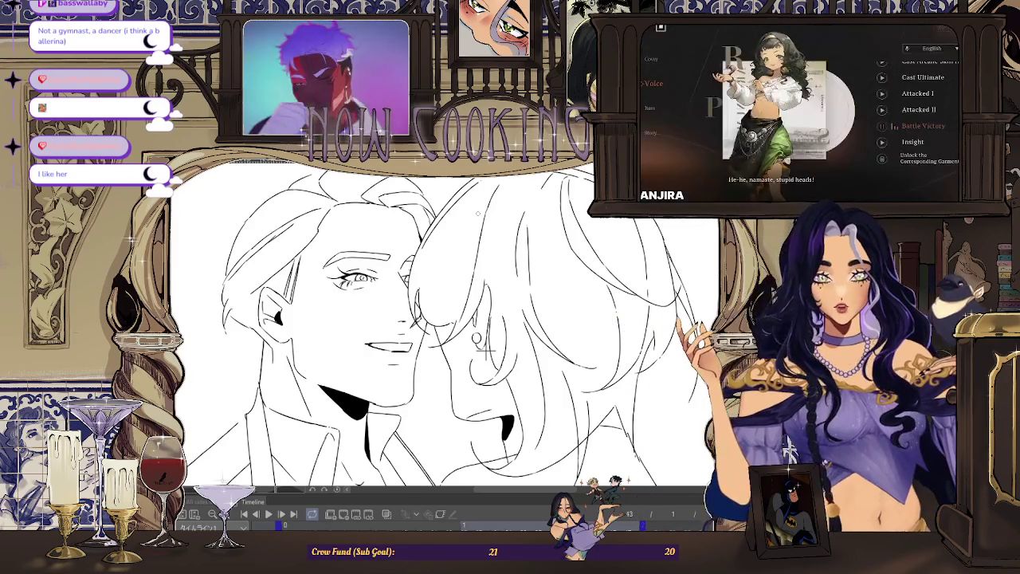
scroll(567, 411, up, 3)
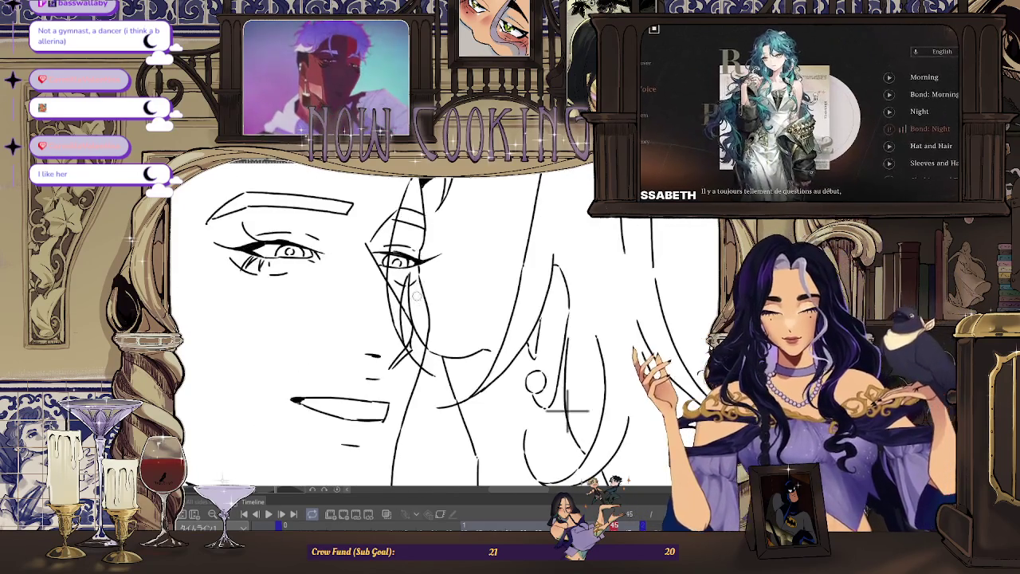
Step: Erase the faint stray marks around the eye, then zoom in closer to check the faces
drag(422, 263, 417, 295)
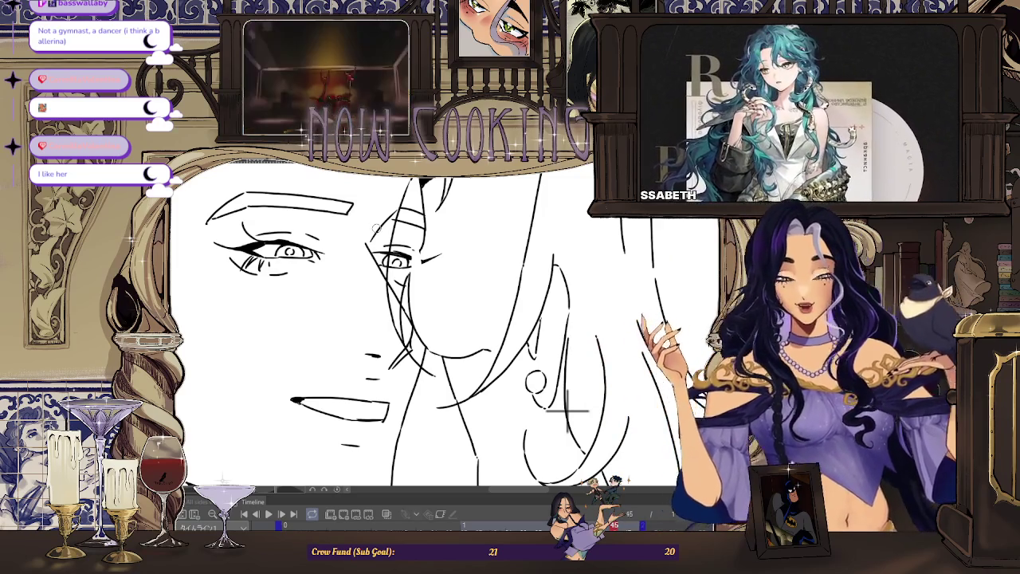
key(ctrl+plus)
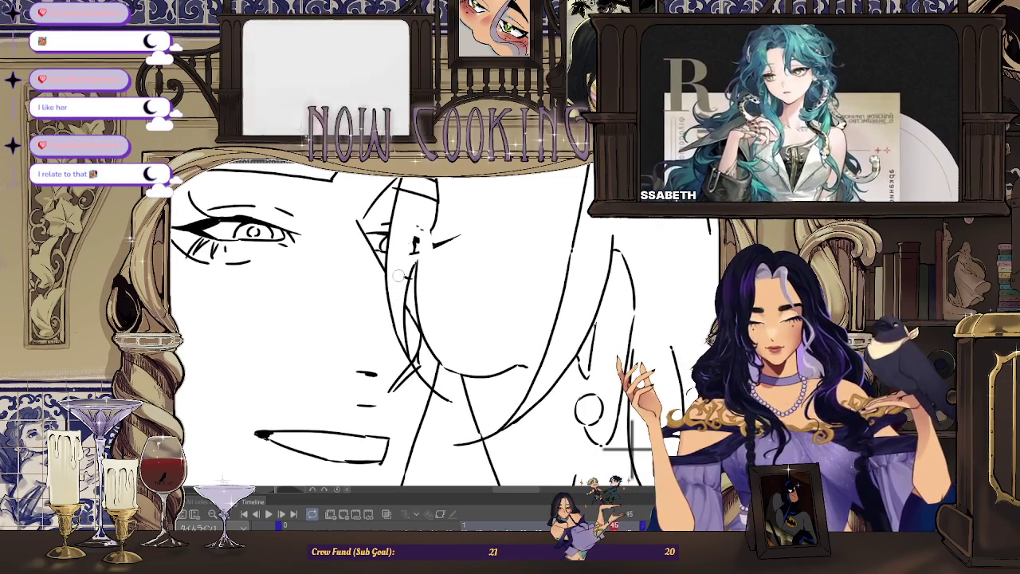
scroll(441, 253, up, 3)
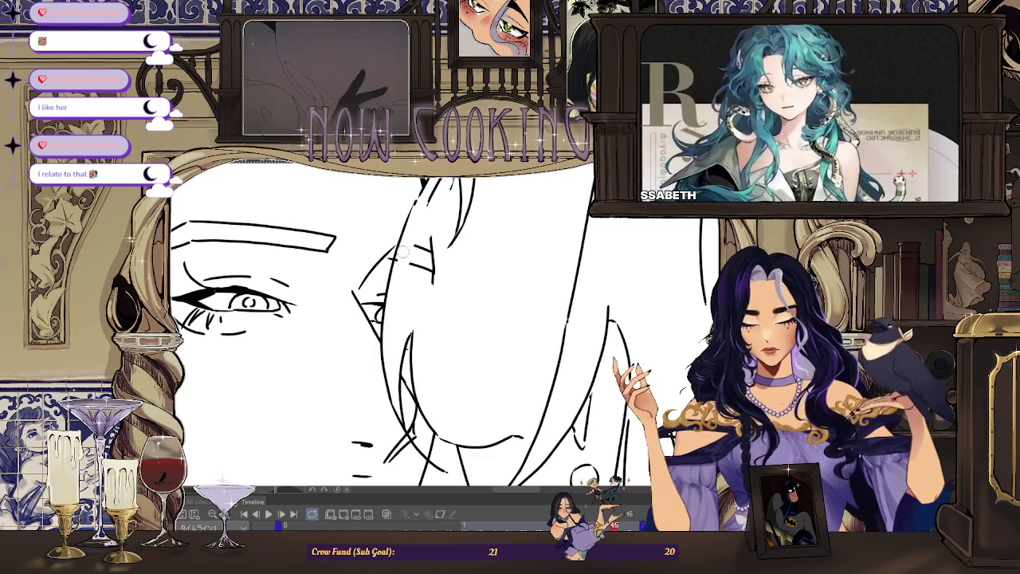
scroll(434, 238, up, 3)
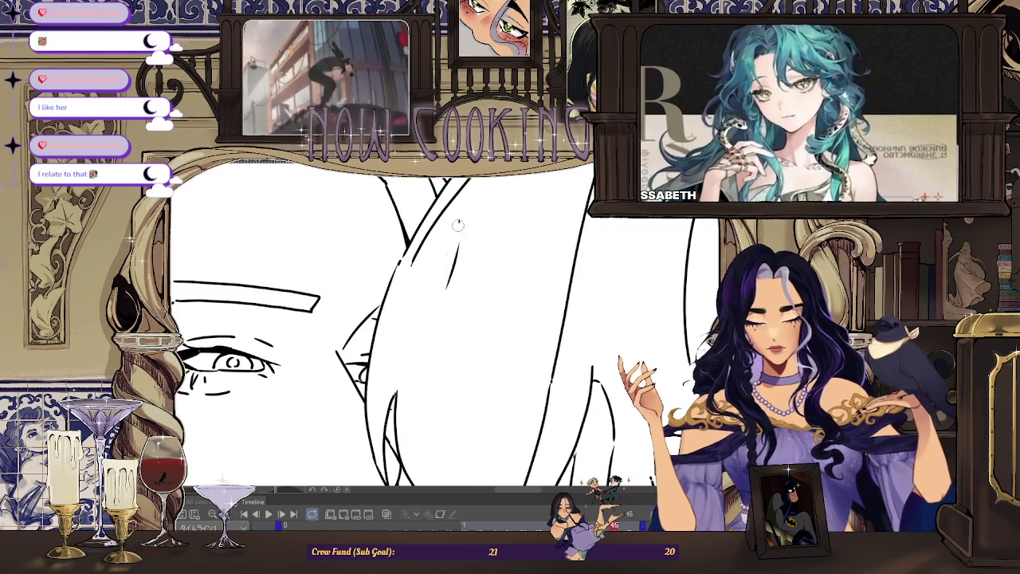
scroll(428, 308, down, 5)
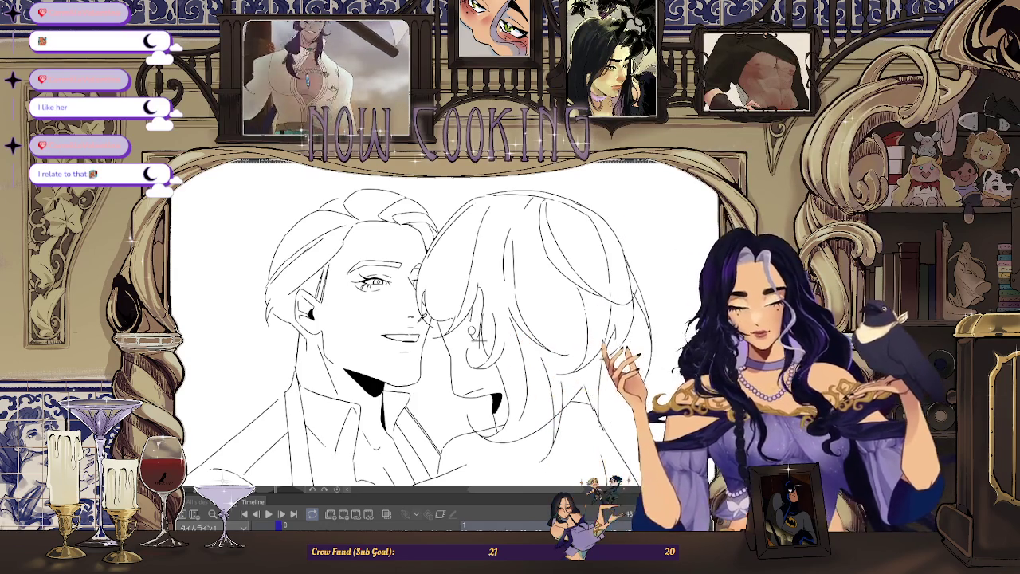
Step: Step forward to frame 45 and start playback to review the animation in motion
scroll(523, 387, up, 1)
scroll(523, 387, up, 1)
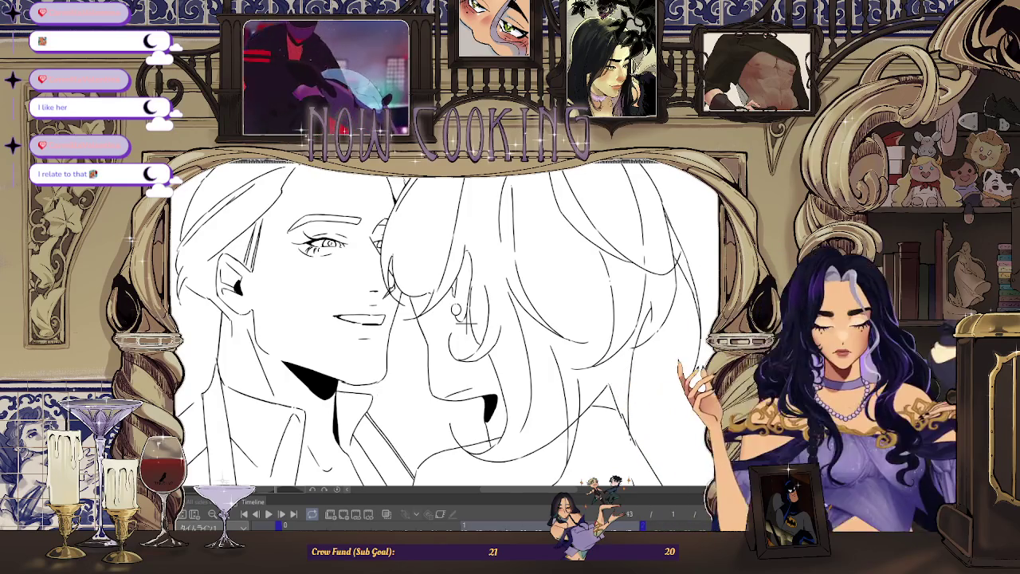
key(Right)
key(Right)
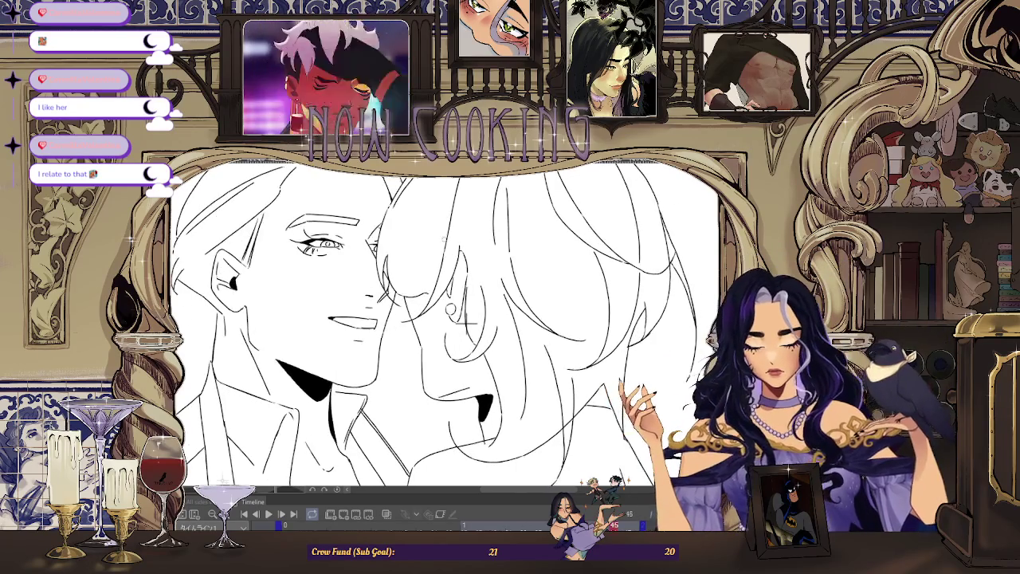
key(Right)
key(Right)
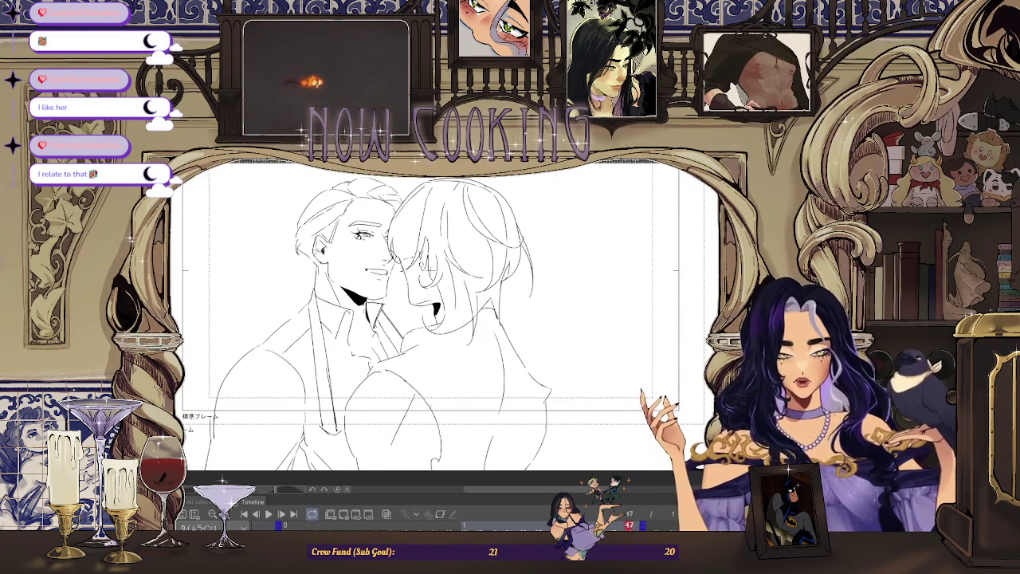
key(space)
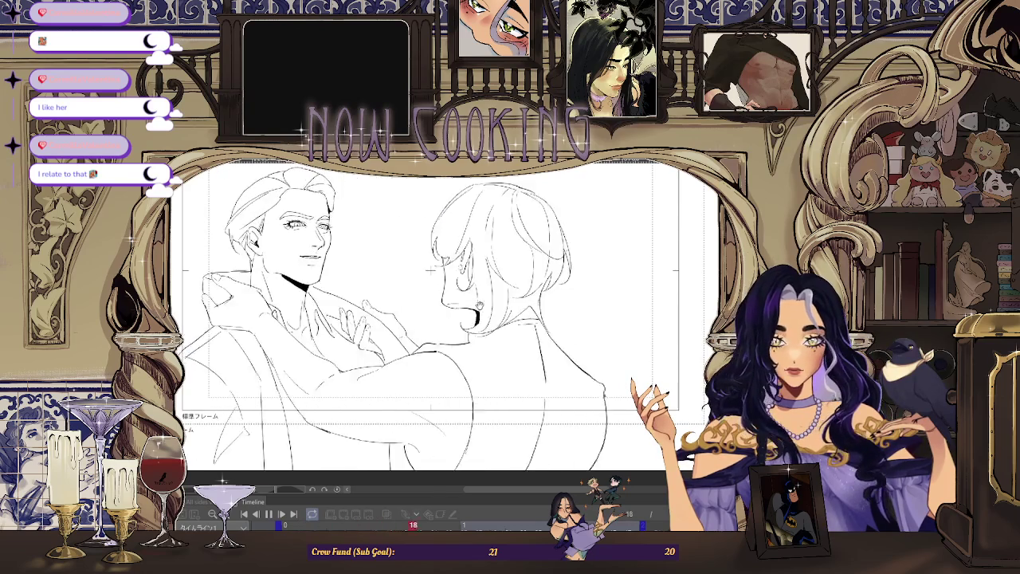
scroll(464, 249, down, 1)
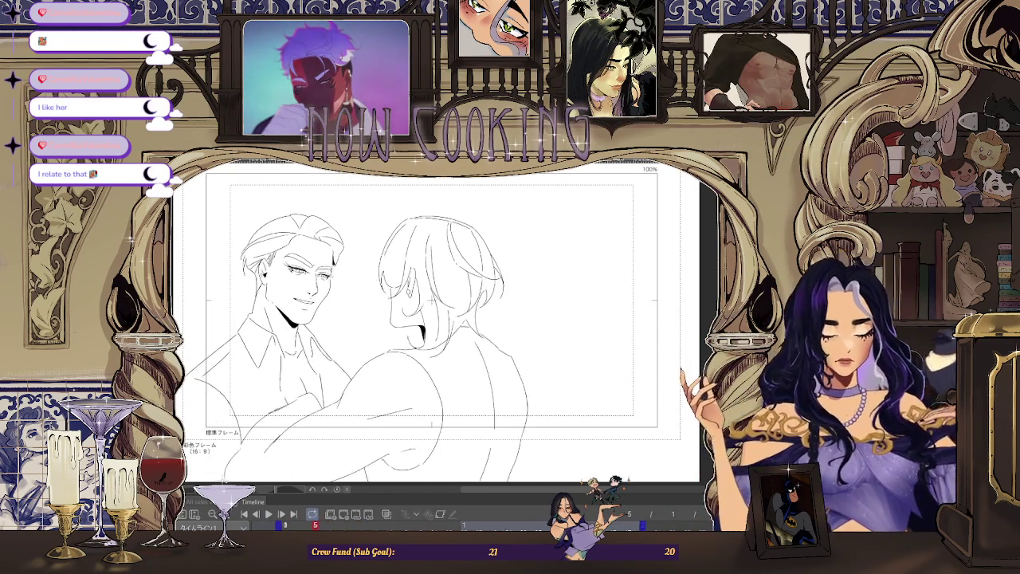
scroll(393, 295, up, 3)
scroll(392, 295, up, 2)
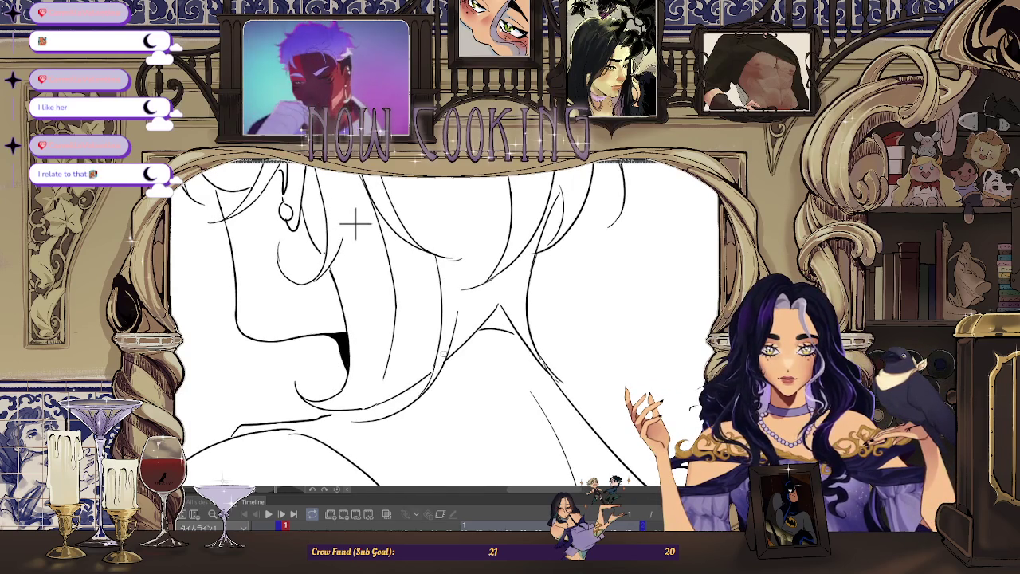
Step: Zoom around the canvas during playback, stopping on frame 11 with the raised arm
scroll(355, 226, down, 3)
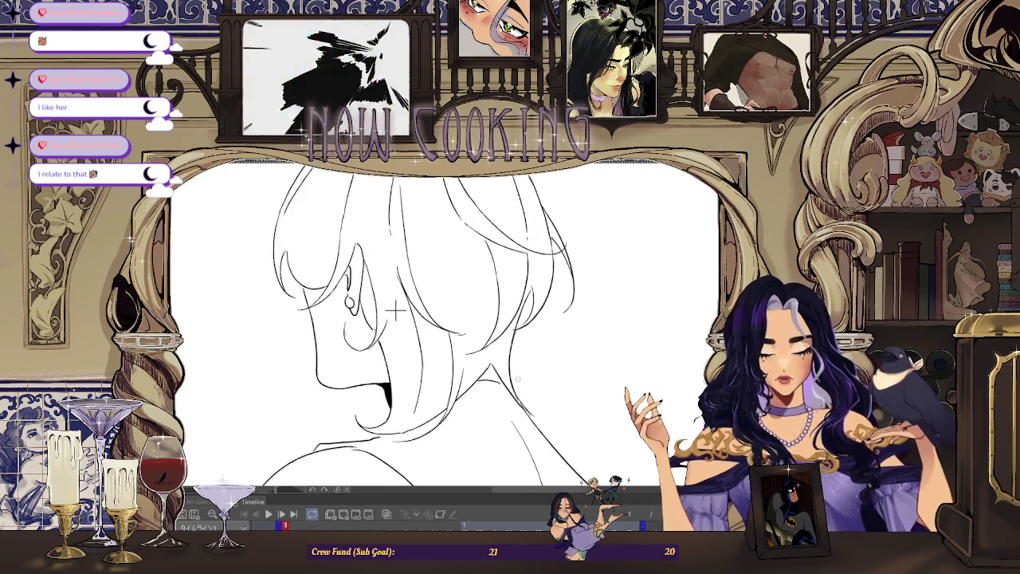
scroll(326, 361, up, 3)
scroll(327, 361, down, 3)
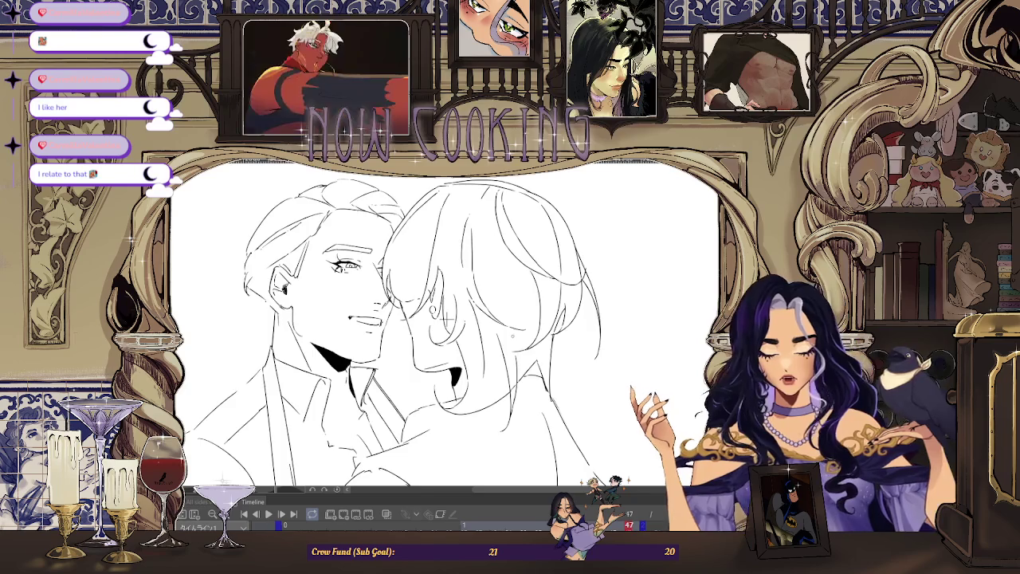
scroll(447, 319, up, 5)
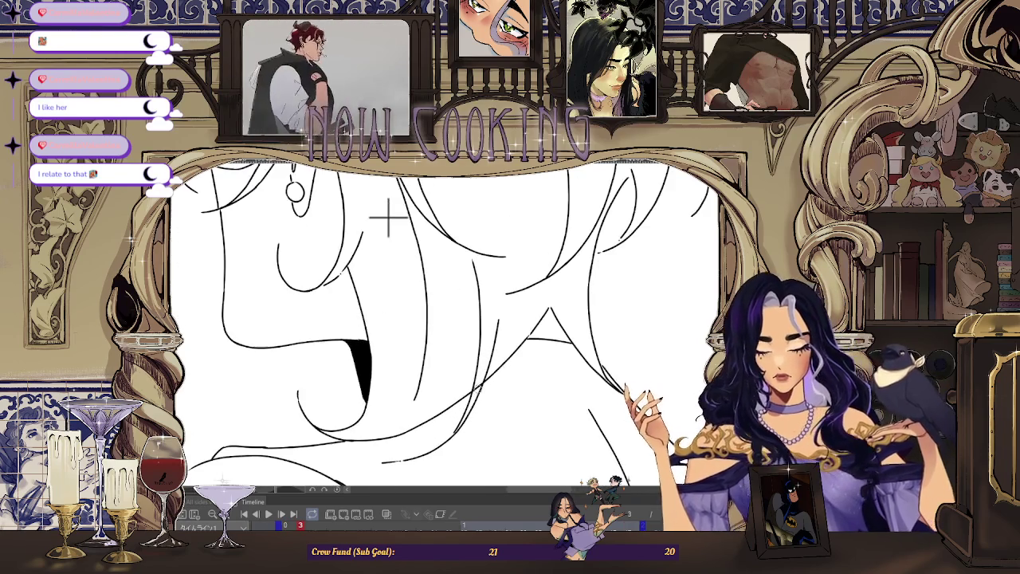
scroll(389, 217, down, 2)
scroll(406, 234, down, 3)
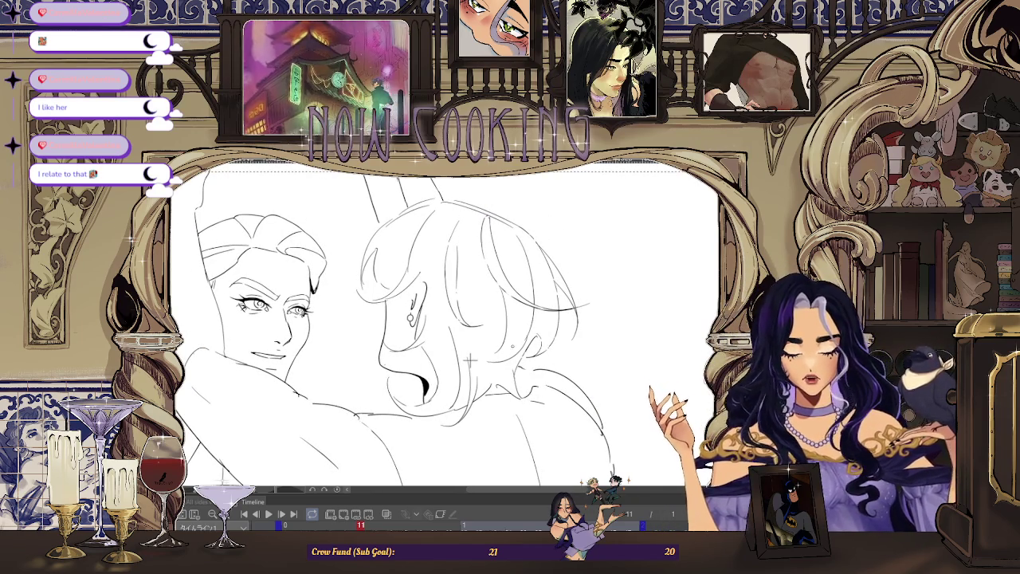
Step: Zoom in and out across the sketch to inspect the raised hand on frame 13
scroll(471, 360, up, 2)
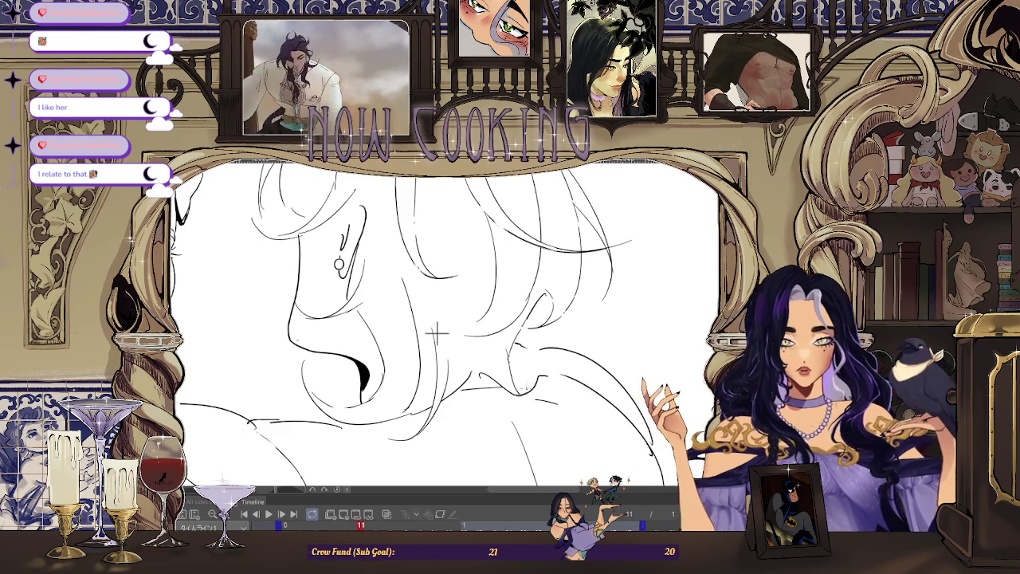
scroll(520, 401, down, 1)
scroll(520, 401, down, 1)
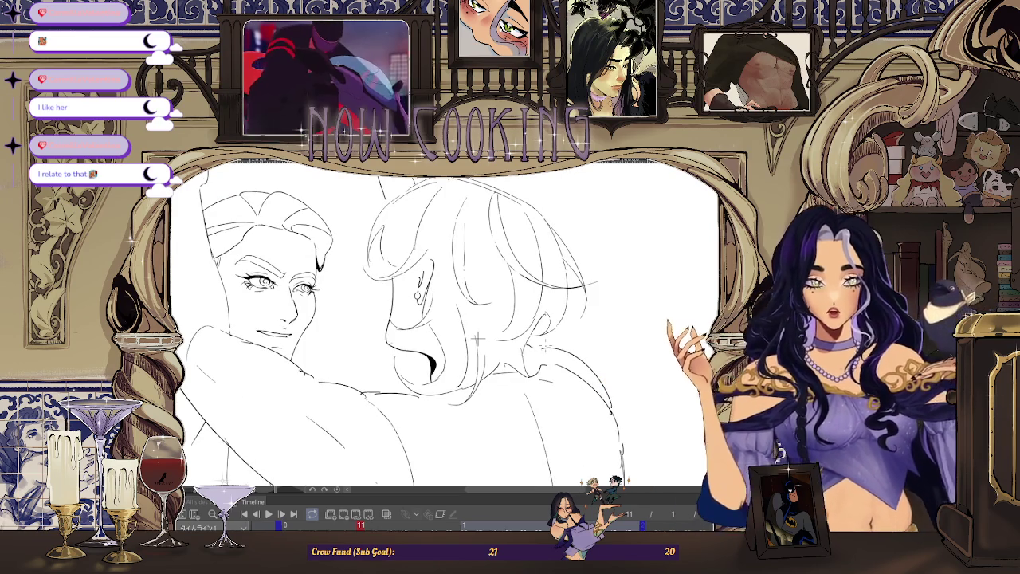
scroll(514, 472, down, 1)
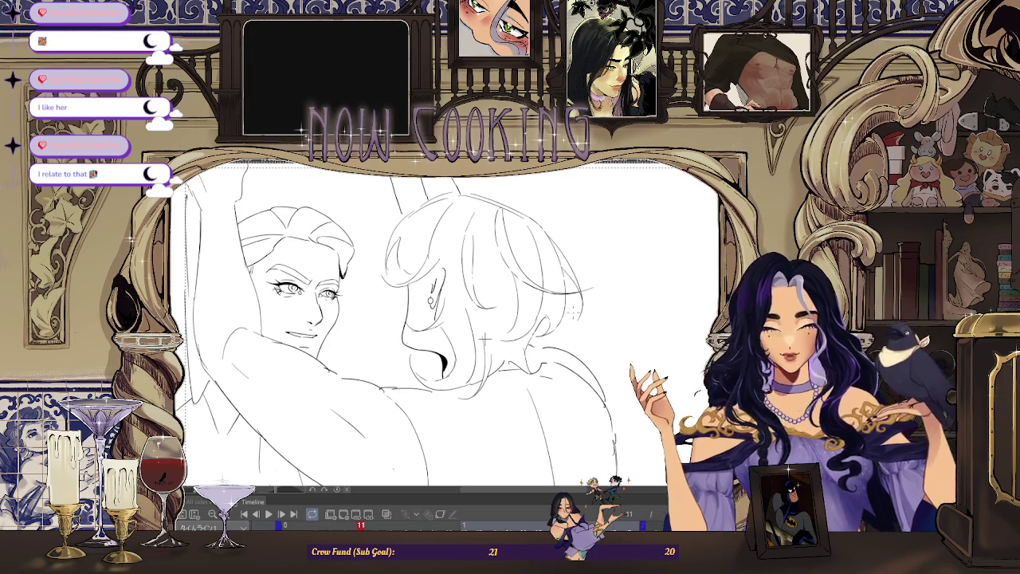
scroll(484, 339, up, 1)
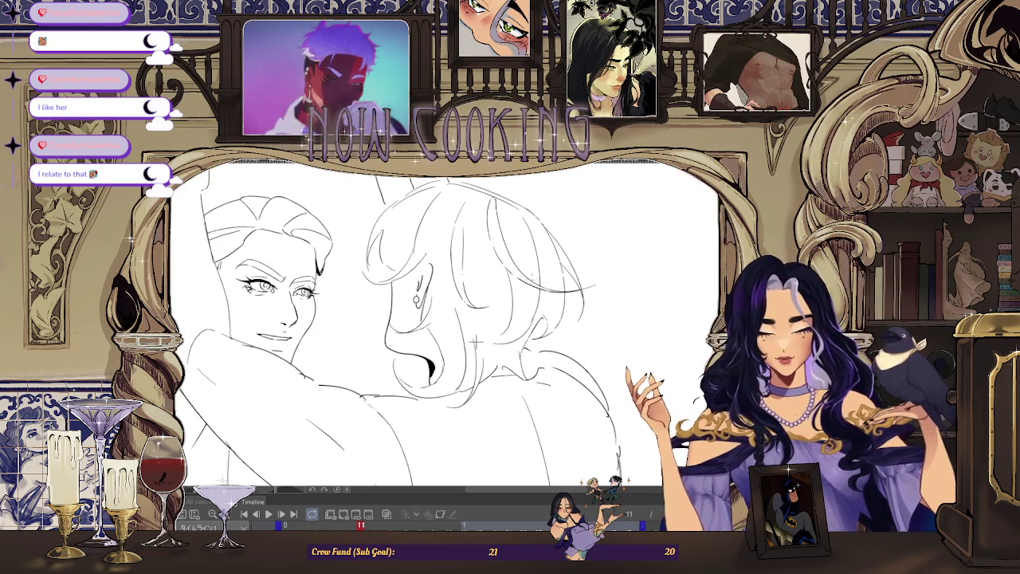
scroll(476, 341, down, 1)
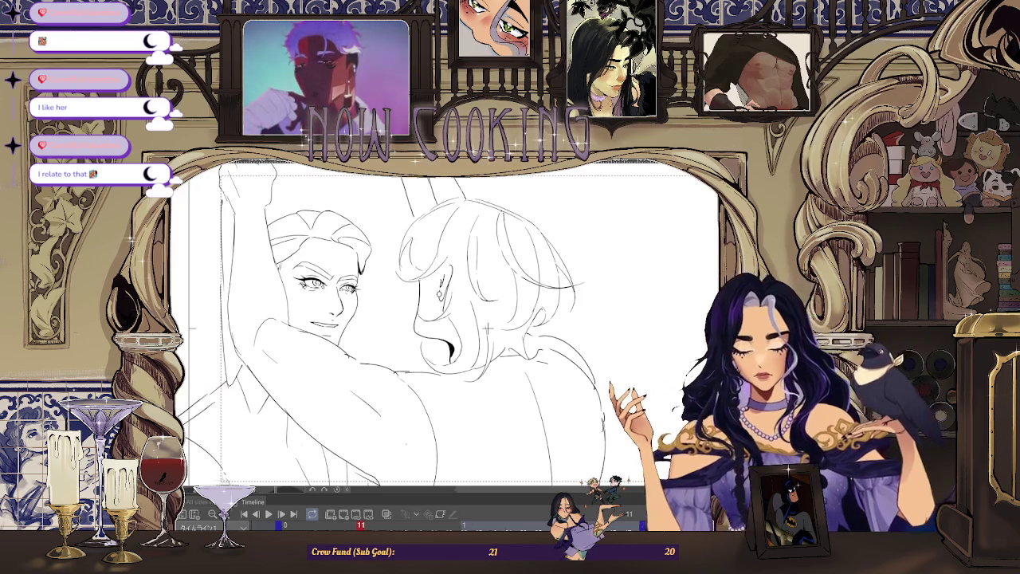
scroll(488, 327, up, 1)
scroll(488, 326, up, 1)
scroll(488, 327, up, 1)
scroll(492, 381, up, 2)
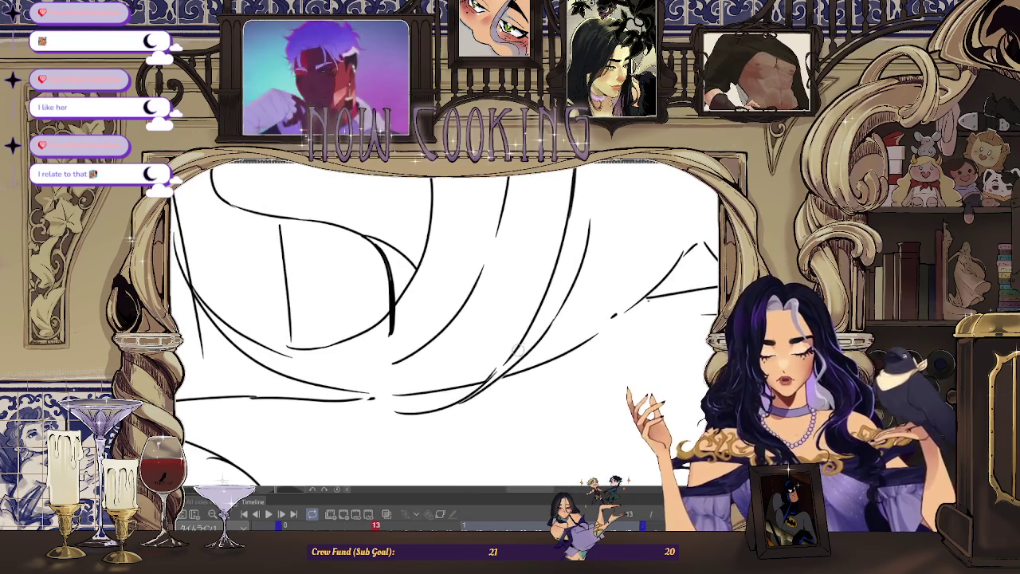
scroll(495, 311, down, 5)
scroll(627, 334, down, 3)
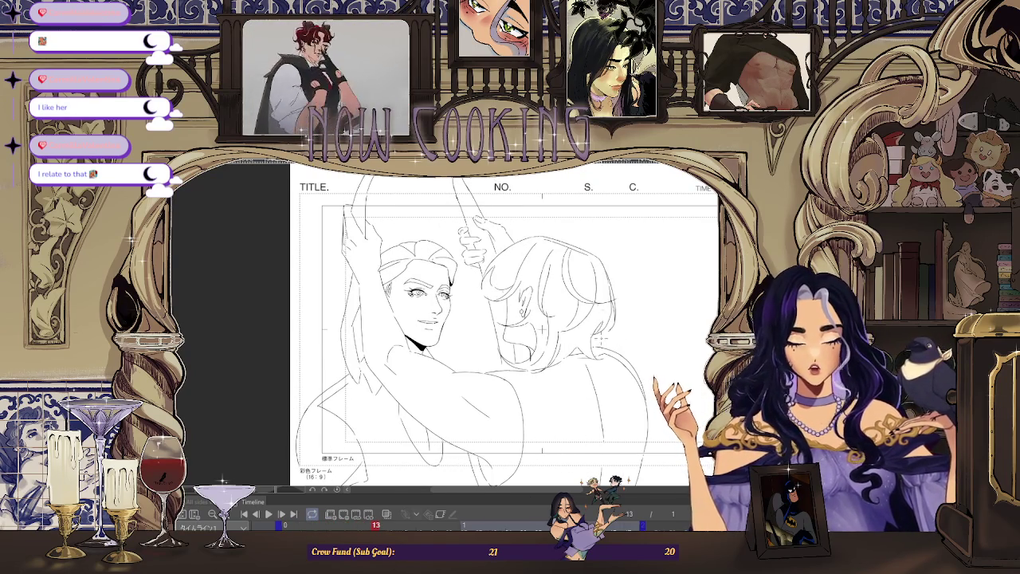
scroll(544, 328, up, 5)
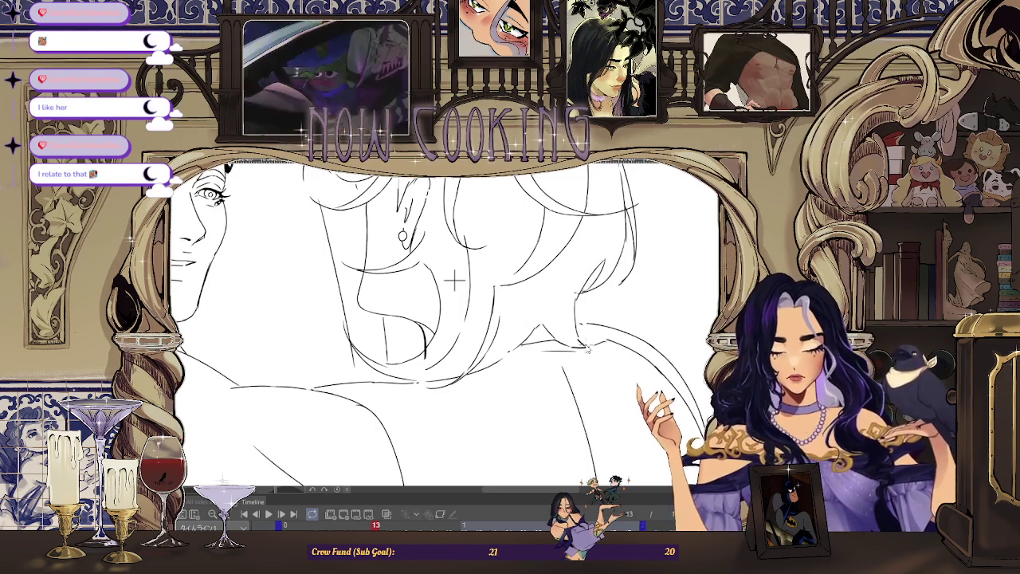
scroll(453, 280, down, 3)
scroll(467, 280, down, 2)
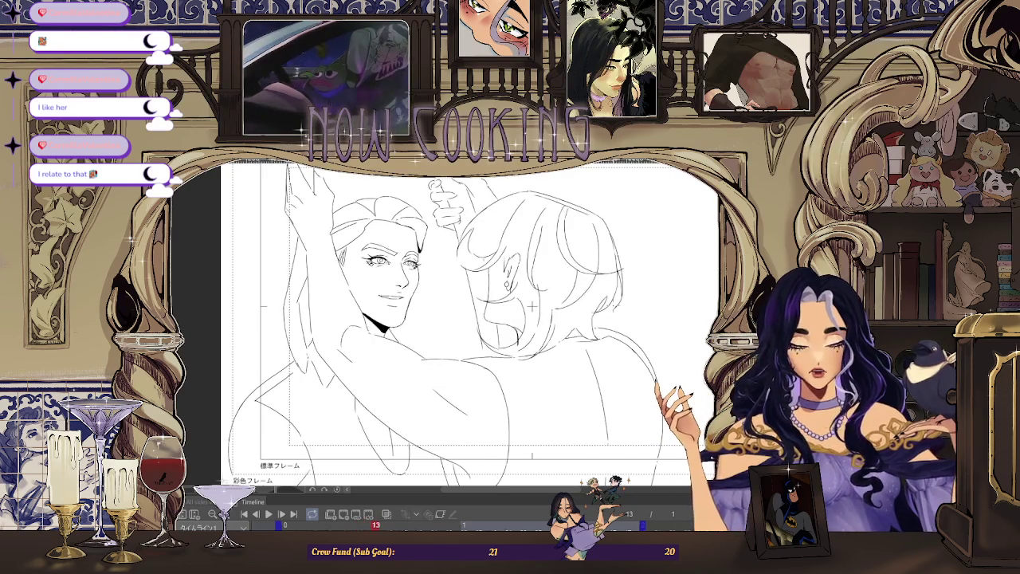
scroll(531, 305, up, 1)
scroll(533, 299, up, 1)
scroll(539, 275, up, 1)
scroll(542, 271, up, 1)
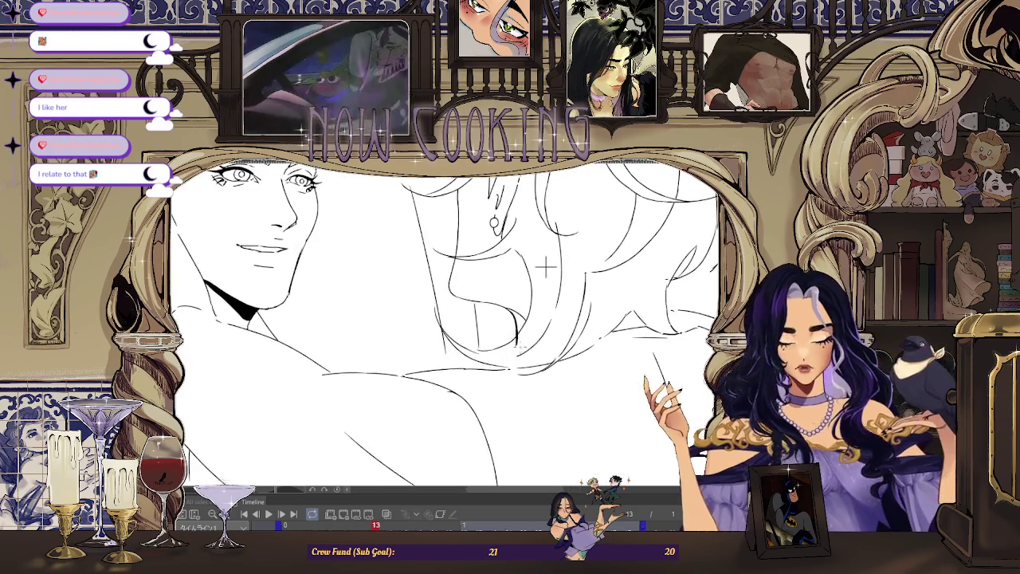
scroll(546, 269, down, 1)
scroll(546, 275, down, 1)
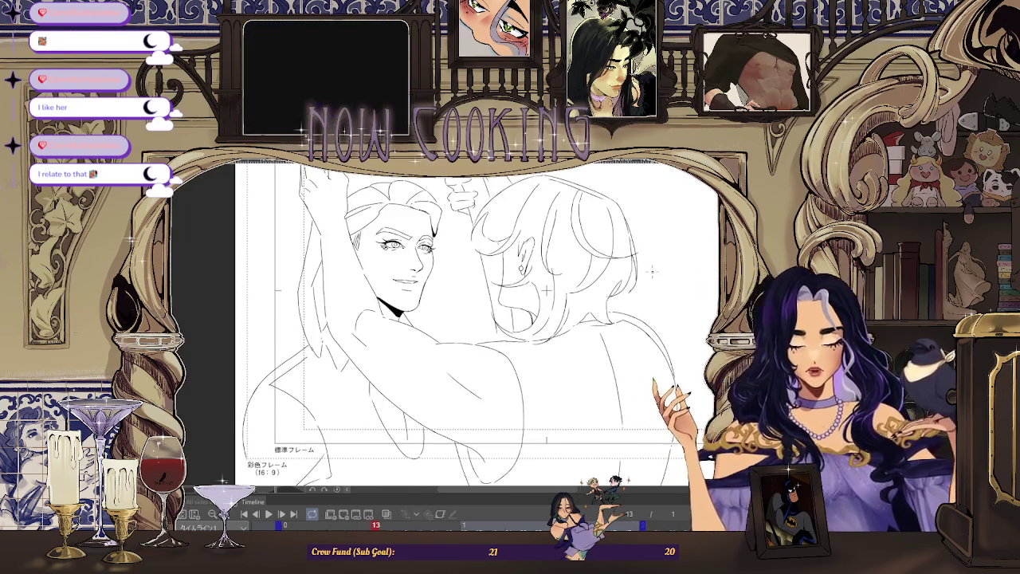
Step: Flip through frames 11–15 to check the arm, ending zoomed on frame 11's faces
key(Left)
key(Left)
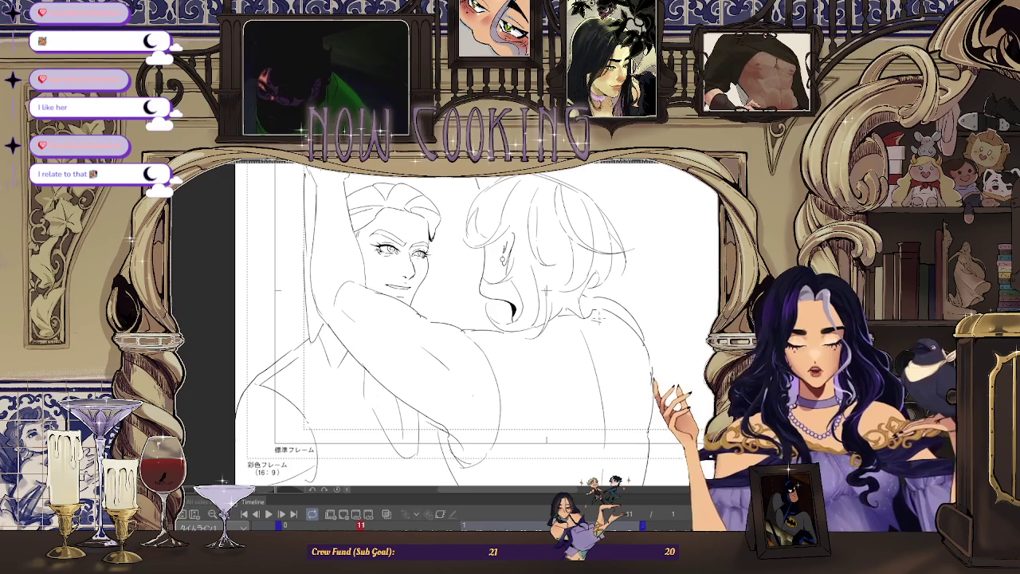
key(Right)
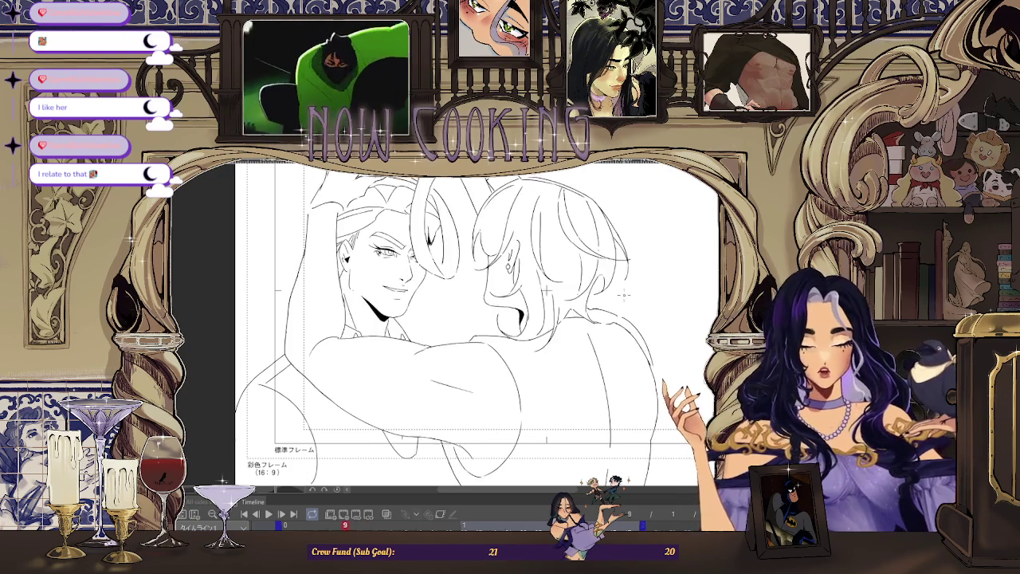
key(Right)
key(Left)
key(Left)
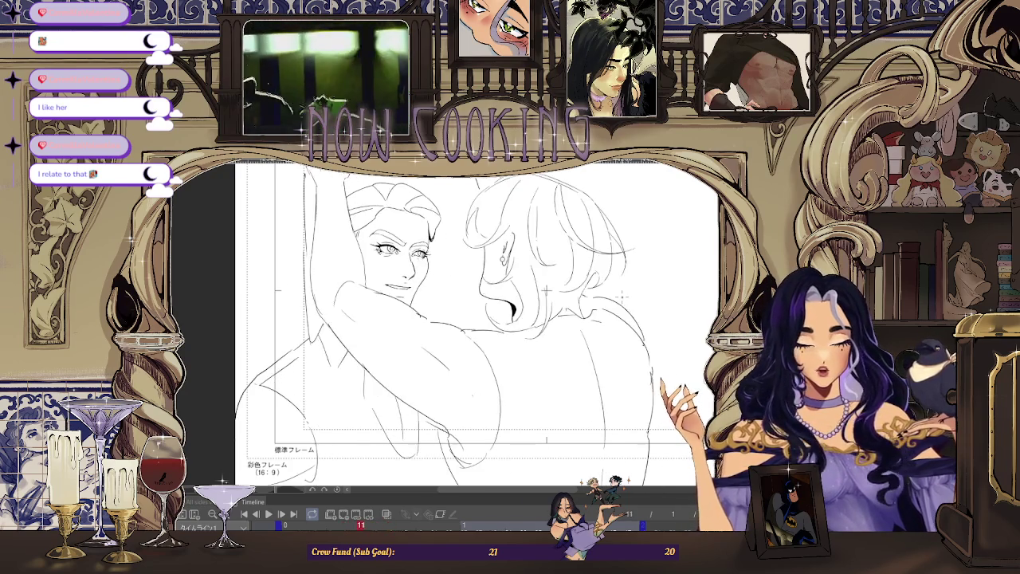
key(Right)
key(Left)
key(Right)
key(Right)
key(Right)
key(Right)
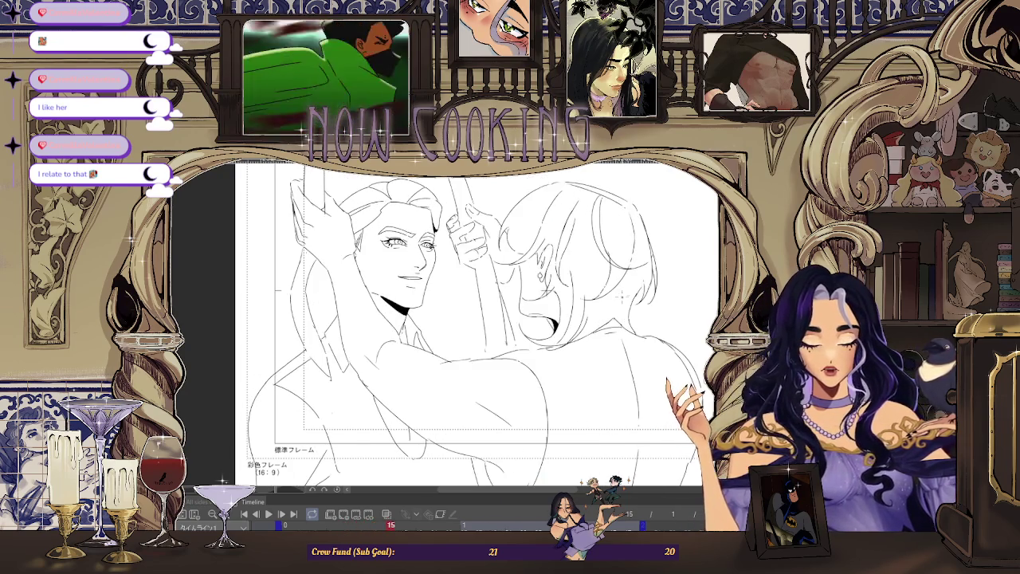
key(Left)
key(Left)
key(Left)
key(Left)
key(Right)
key(Left)
key(ctrl+plus)
key(ctrl+plus)
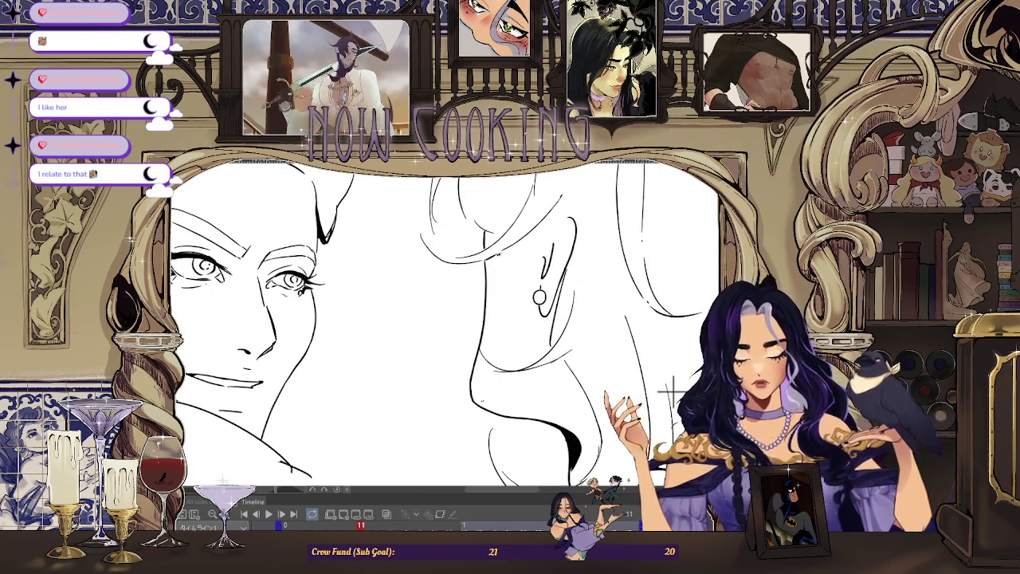
Step: Inspect the lineart up close and hide the coloured rough sketch
scroll(669, 392, down, 3)
scroll(490, 334, up, 3)
scroll(489, 334, up, 2)
scroll(490, 334, down, 2)
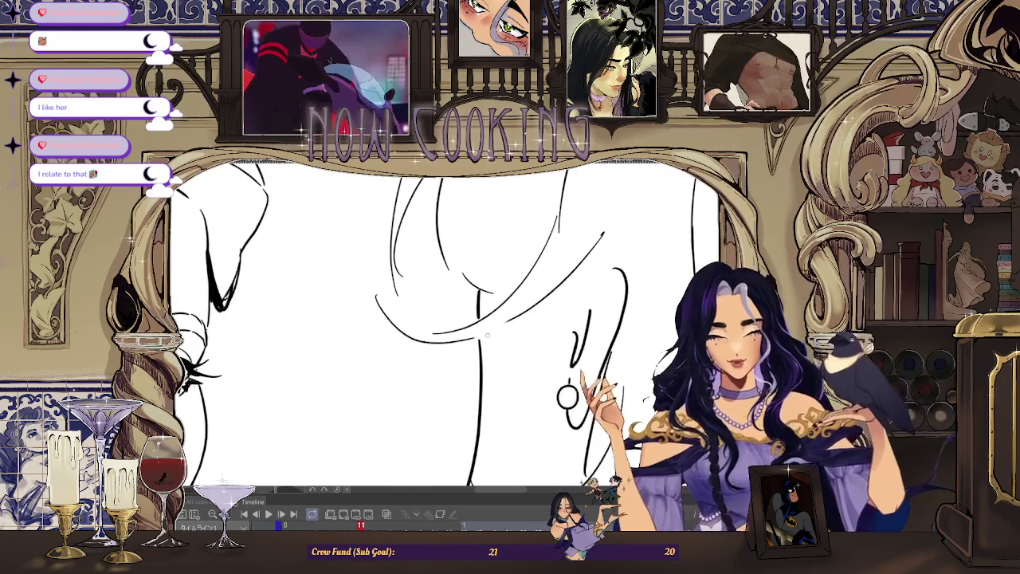
scroll(490, 335, down, 2)
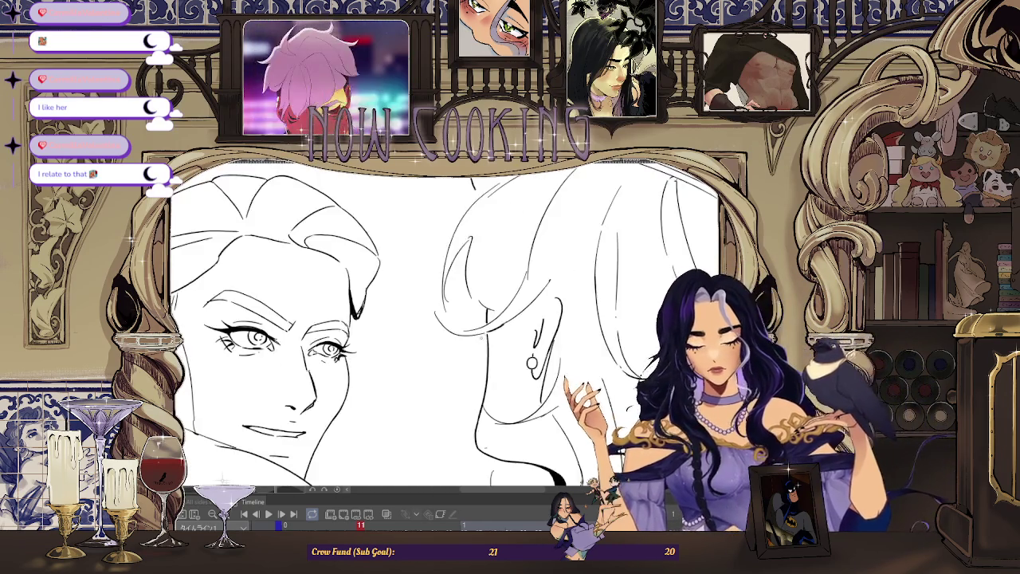
scroll(487, 351, down, 2)
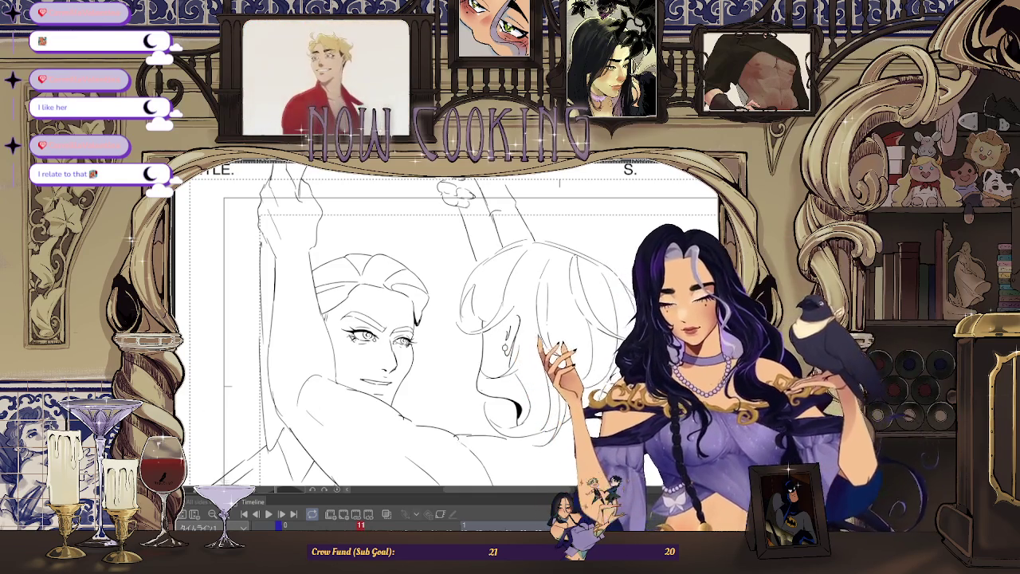
scroll(504, 309, up, 2)
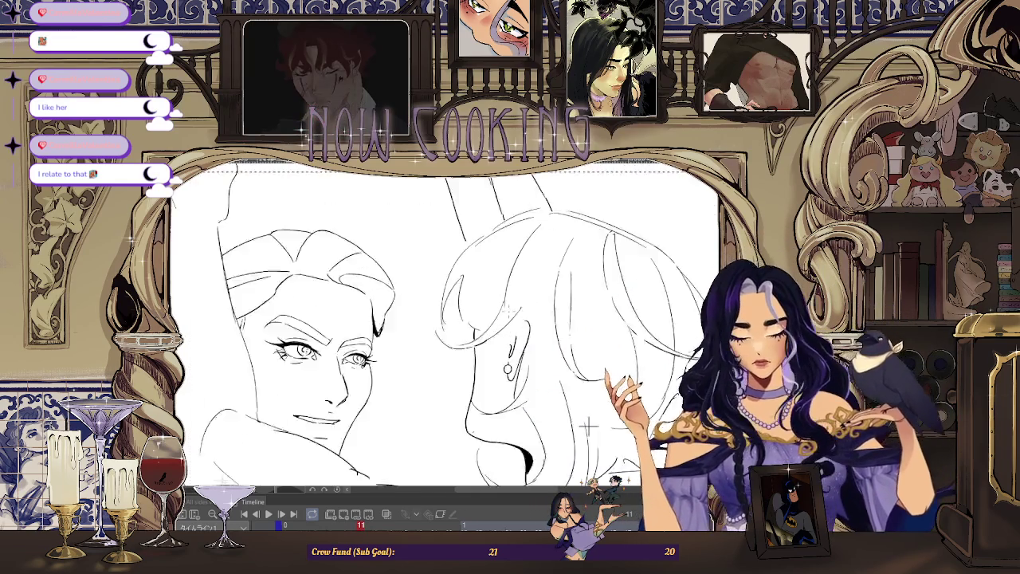
scroll(503, 309, up, 2)
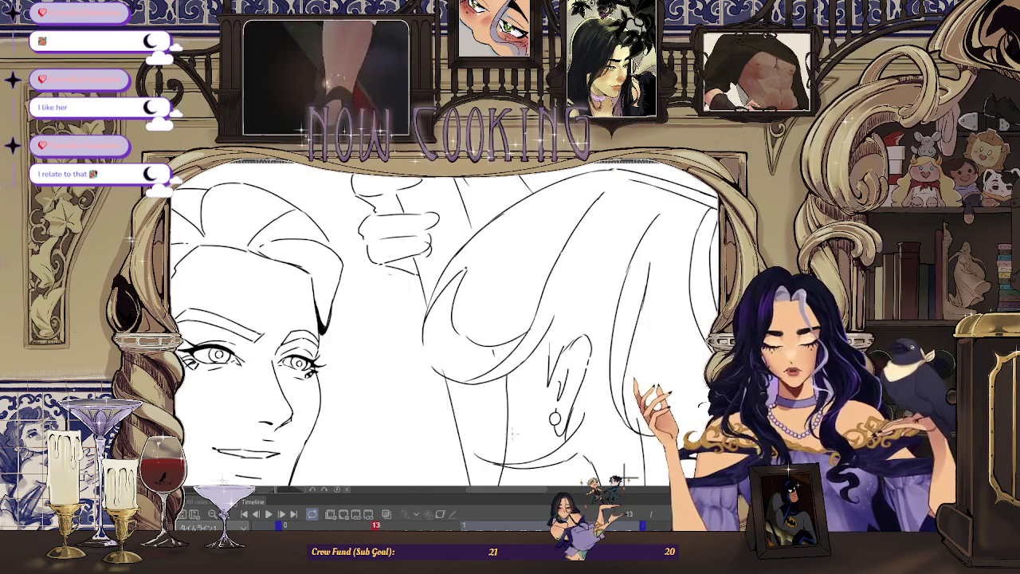
key(ctrl+z)
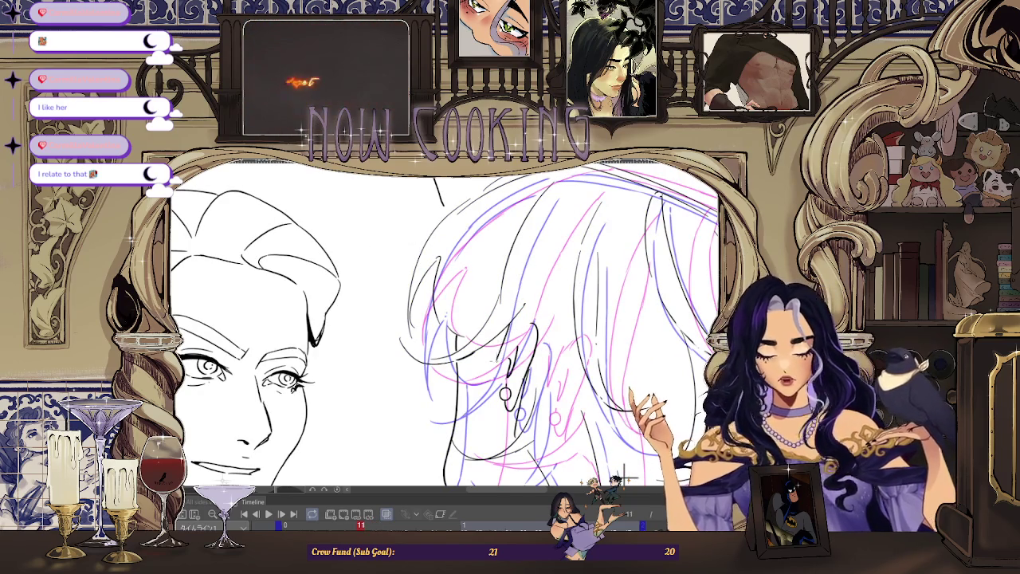
Step: Flip between frames 7 and 13 and play the animation to review the lineart
mouse_move(360, 524)
mouse_down()
mouse_move(376, 526)
mouse_move(345, 525)
mouse_up()
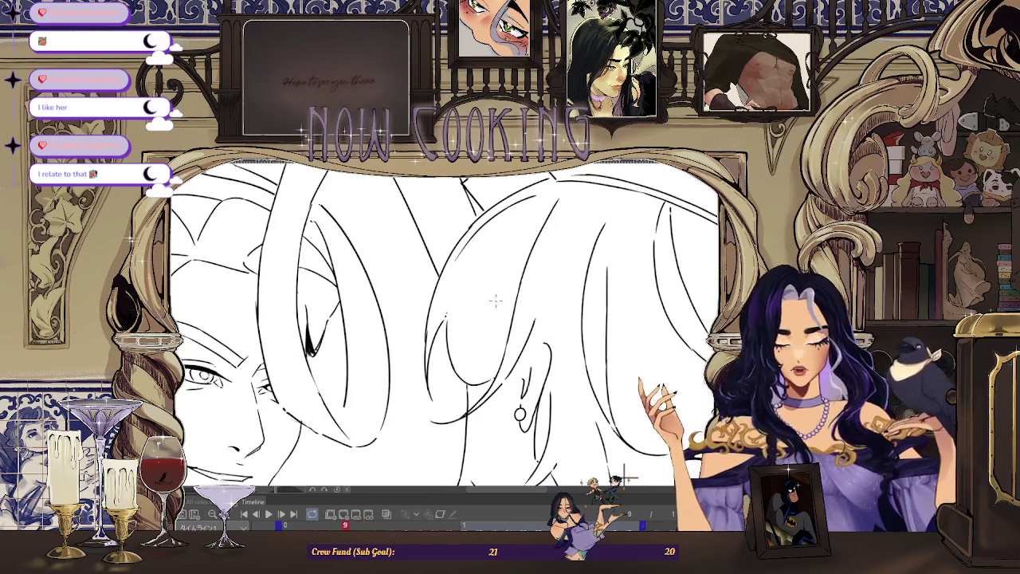
key(Right)
key(Right)
key(Left)
key(Left)
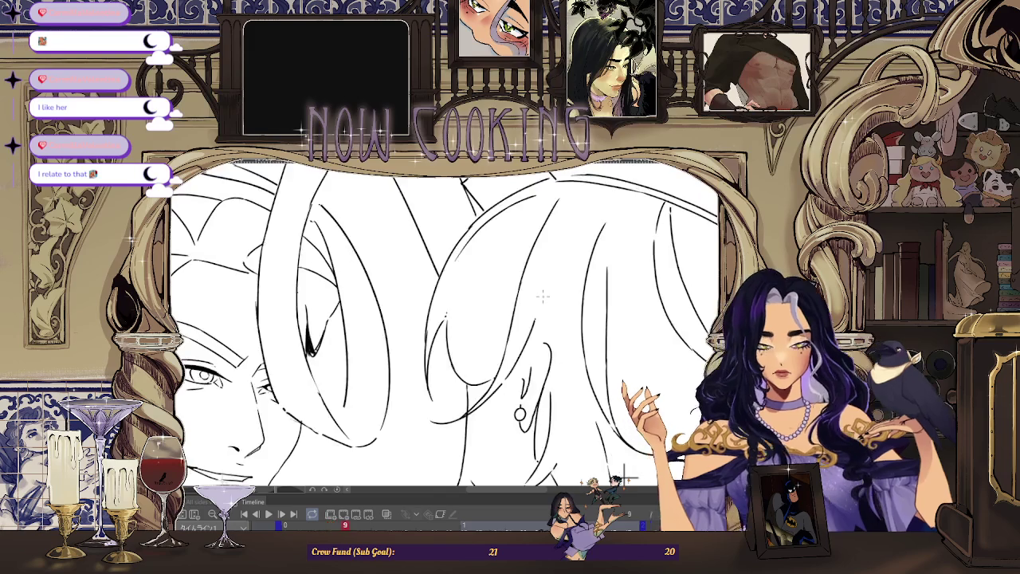
key(Right)
key(Right)
key(Left)
key(Left)
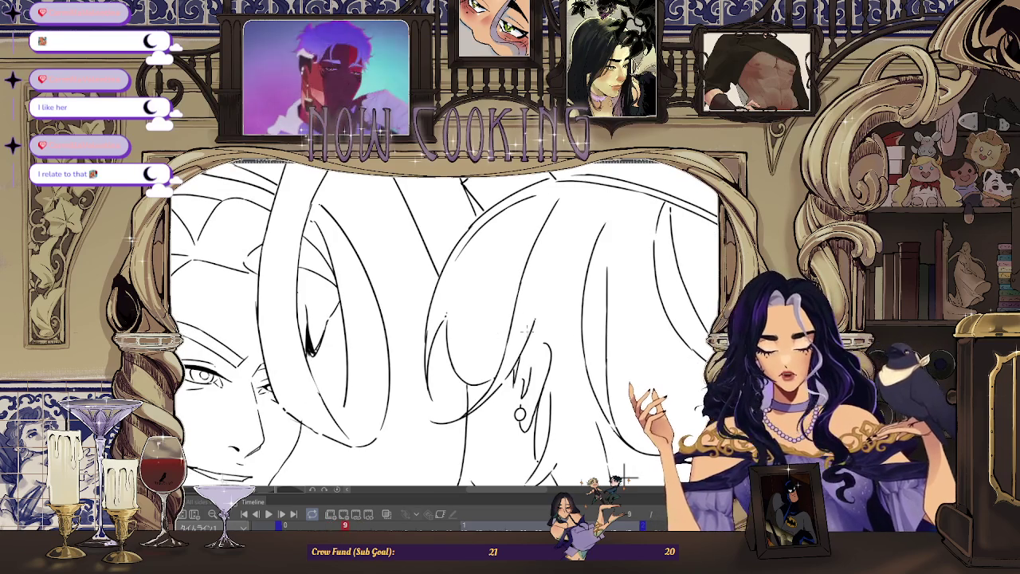
key(Left)
key(Left)
key(space)
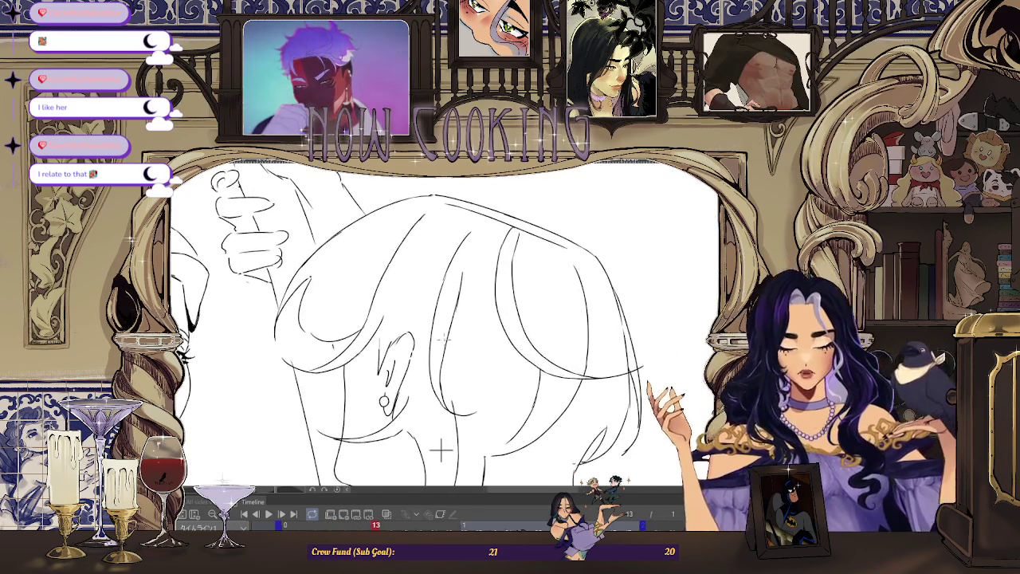
scroll(574, 463, up, 5)
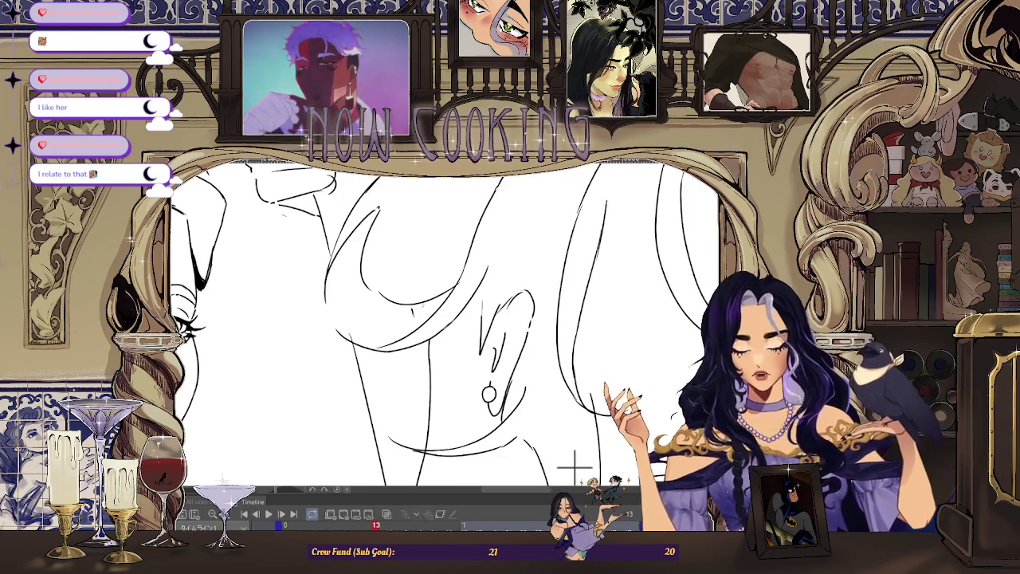
Step: Inspect the lines, then advance to frame 15 and hold cel 15 on frame 16
scroll(582, 470, down, 2)
scroll(515, 366, down, 3)
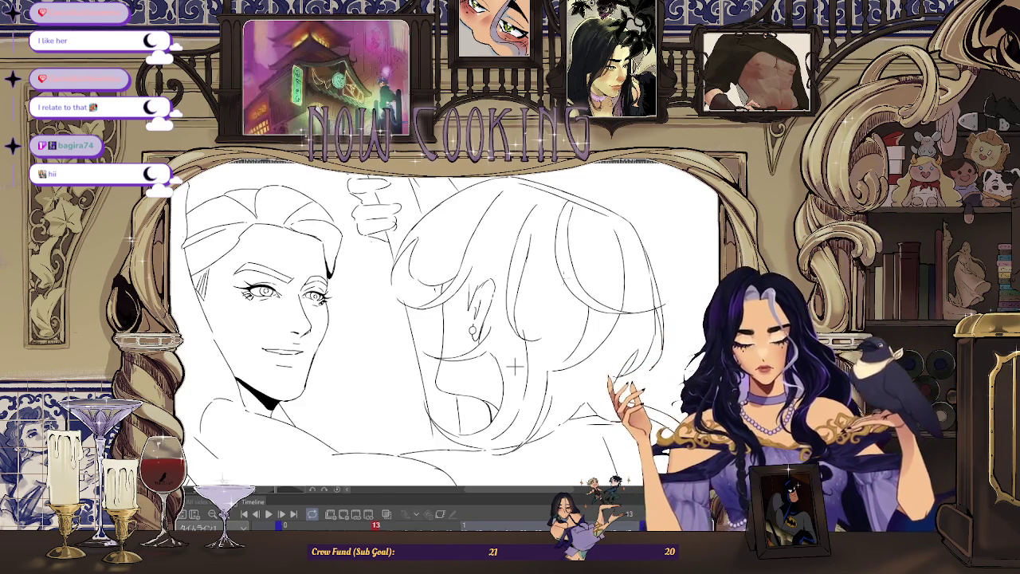
scroll(516, 366, down, 2)
scroll(517, 333, up, 3)
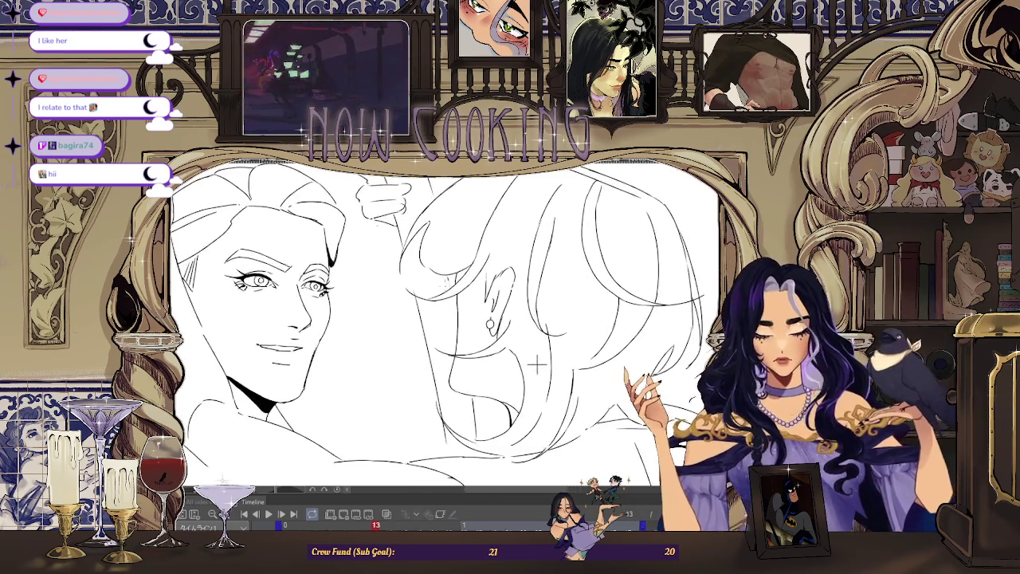
scroll(510, 335, down, 3)
scroll(494, 336, up, 2)
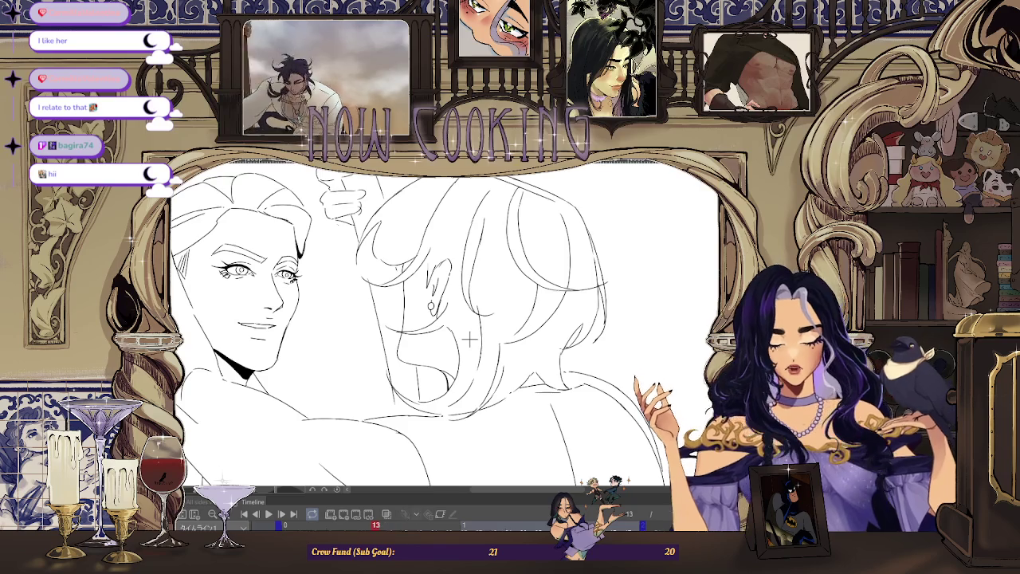
key(Right)
key(Right)
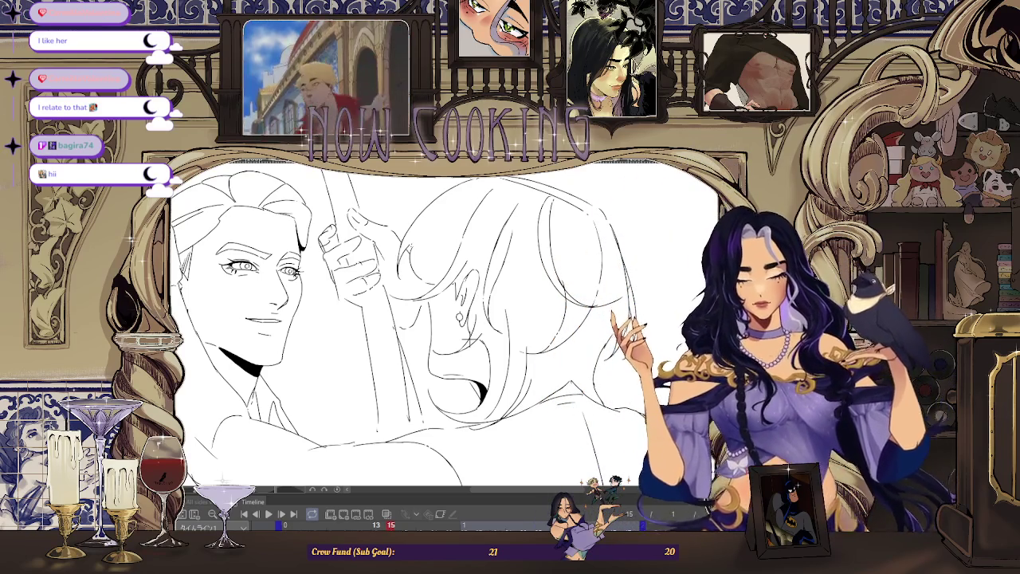
key(Right)
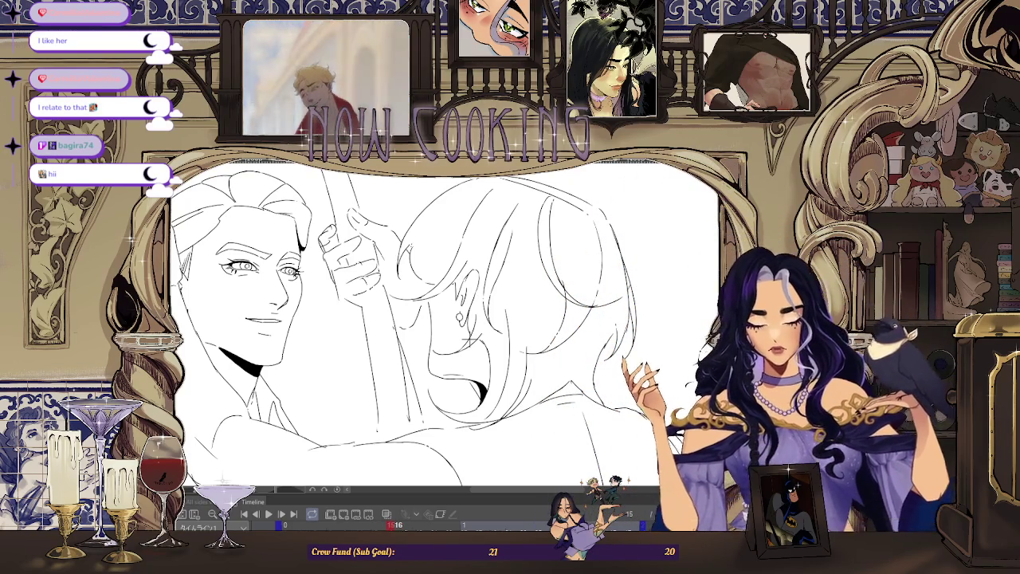
Step: Step through frames 15 to 19, zooming in to compare the poses
scroll(471, 339, up, 2)
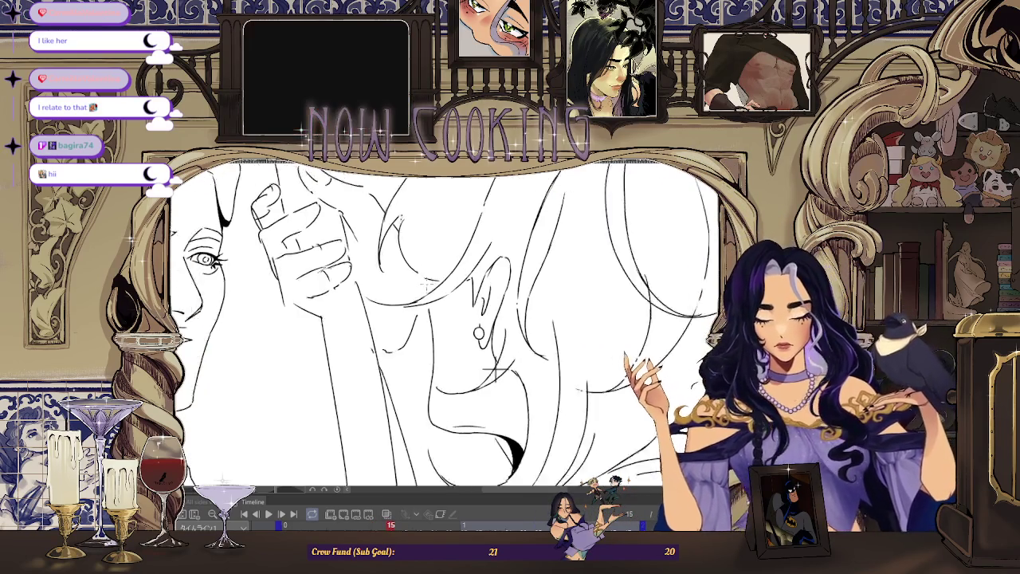
scroll(502, 382, up, 2)
scroll(502, 381, up, 2)
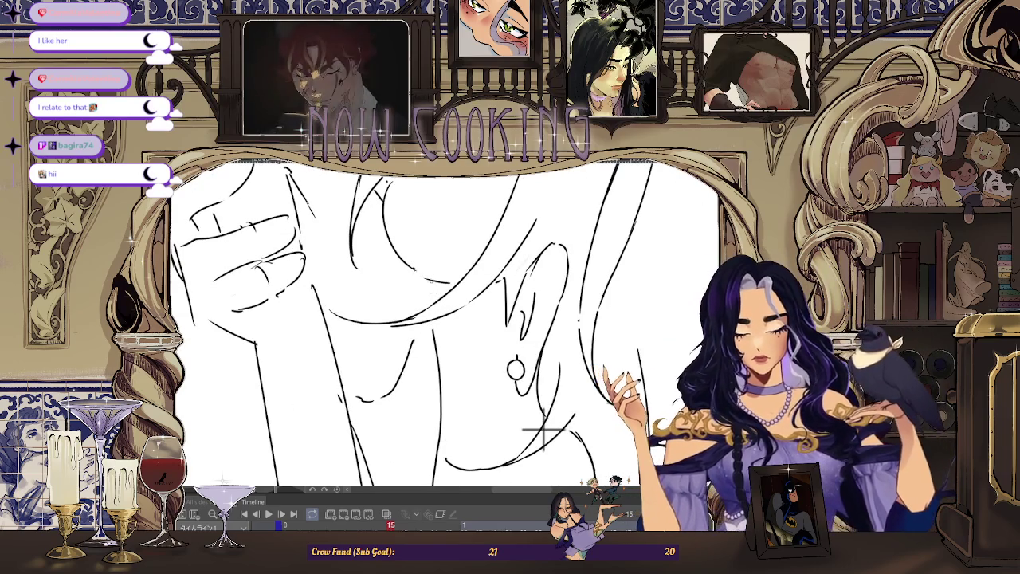
scroll(544, 430, down, 2)
scroll(544, 430, down, 2)
key(Right)
key(Right)
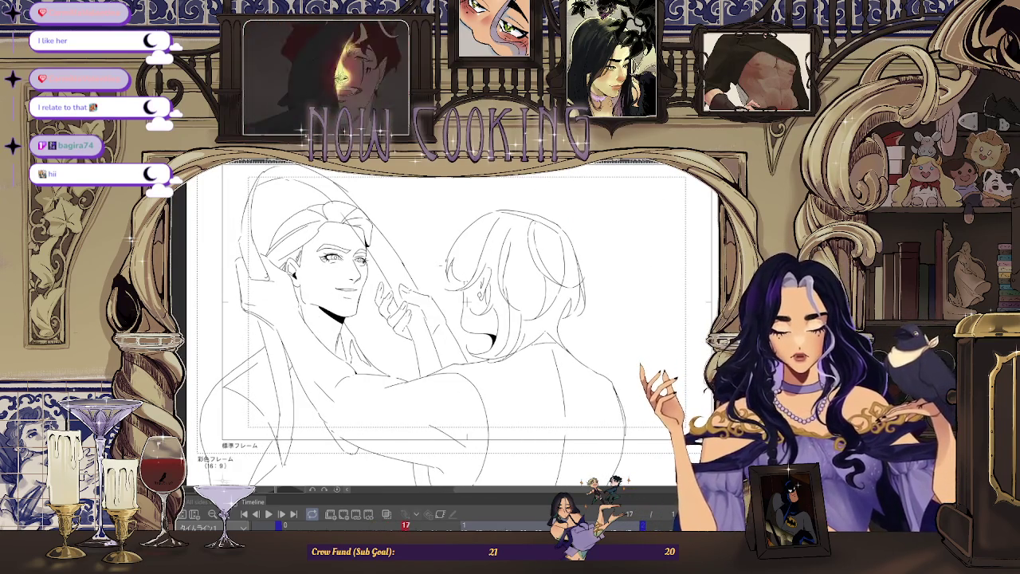
scroll(500, 347, up, 1)
scroll(500, 347, up, 2)
scroll(501, 347, up, 1)
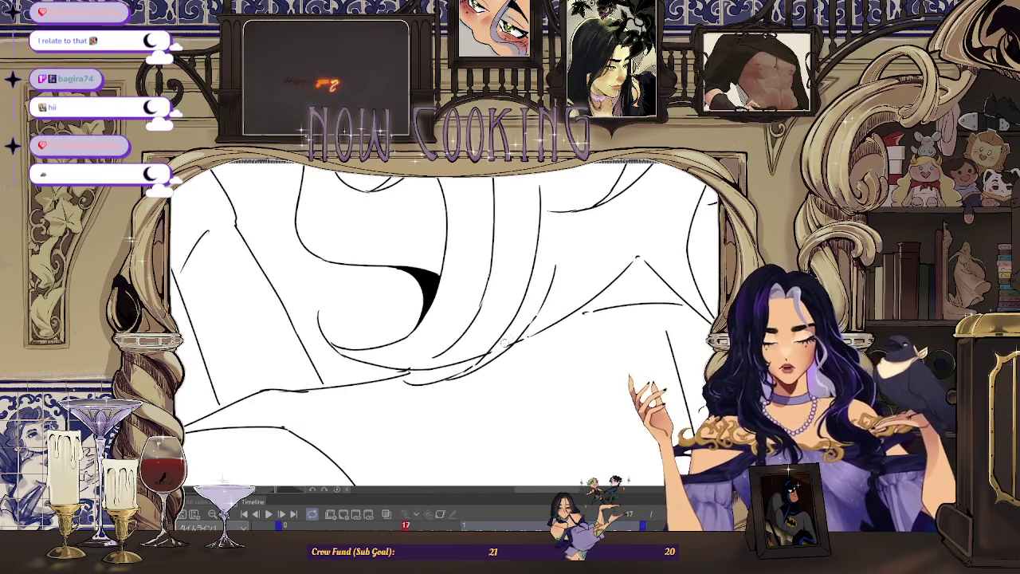
scroll(460, 387, down, 3)
scroll(573, 335, down, 1)
key(Right)
key(Right)
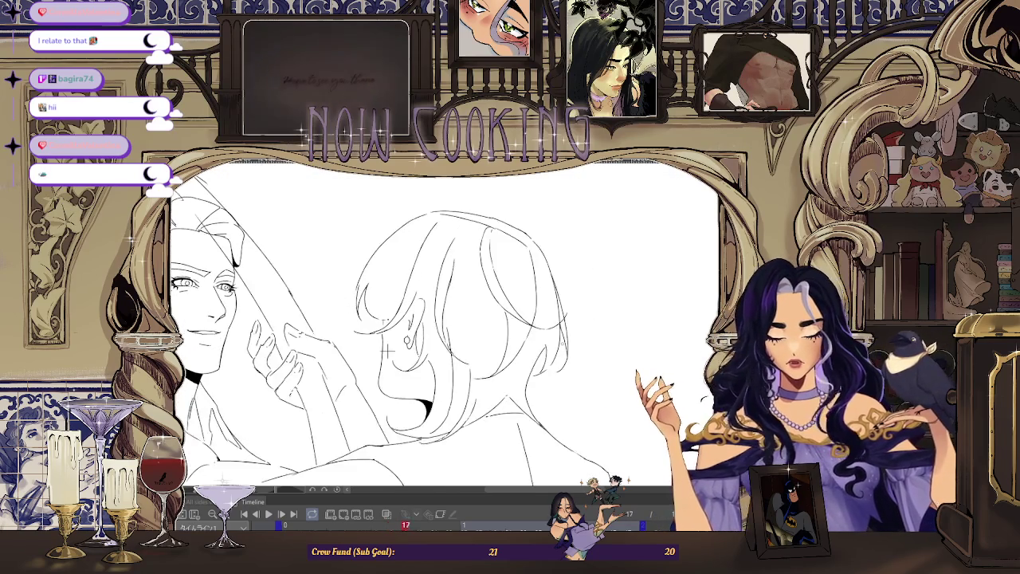
key(Left)
key(Left)
key(Left)
key(Right)
key(Right)
key(Right)
key(Right)
key(Right)
key(Right)
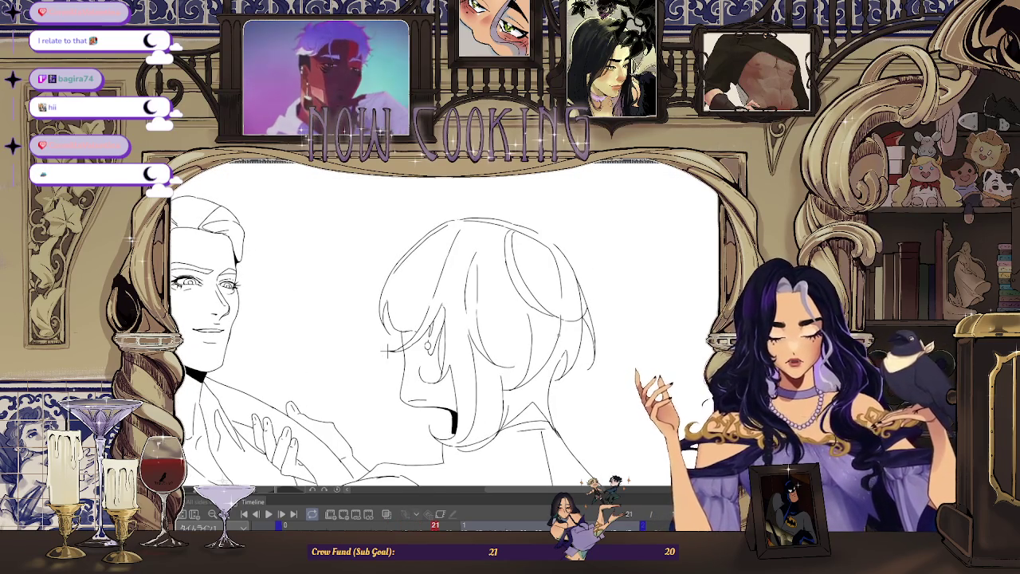
Step: Zoom around the drawing and play back the animation to review the motion
scroll(389, 350, up, 3)
scroll(375, 353, up, 3)
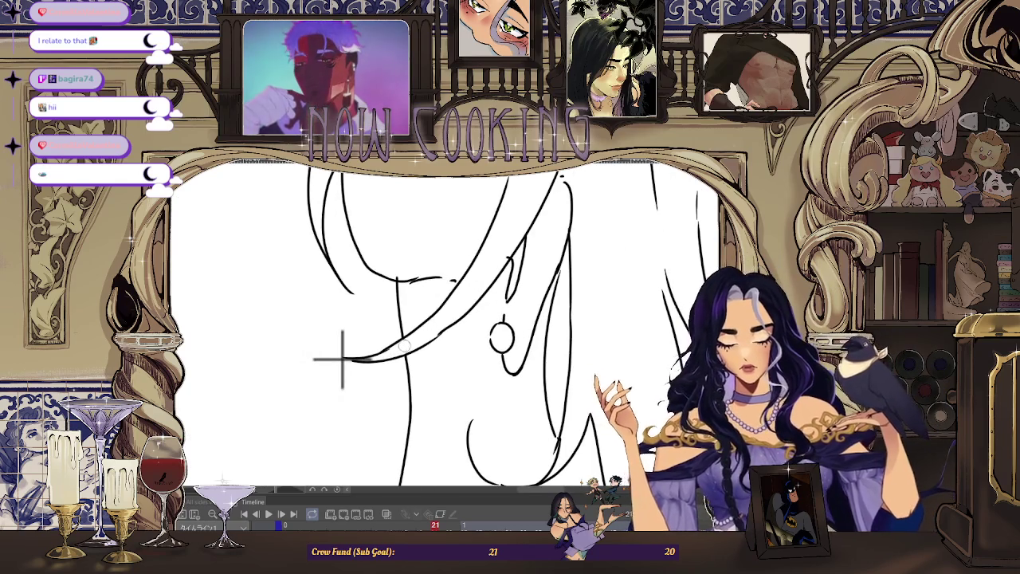
scroll(363, 353, down, 6)
scroll(446, 411, up, 3)
scroll(445, 411, up, 2)
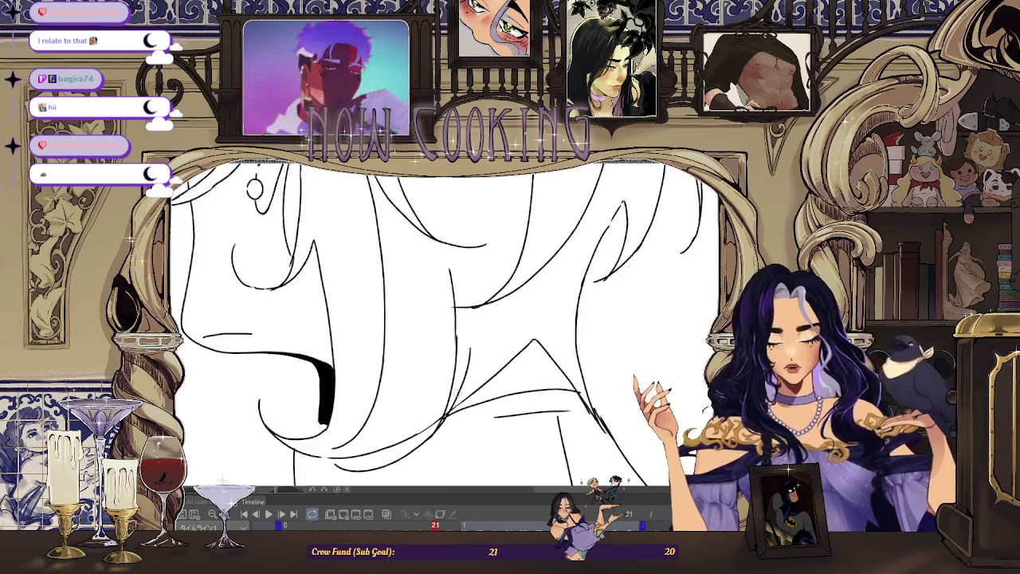
scroll(445, 411, up, 2)
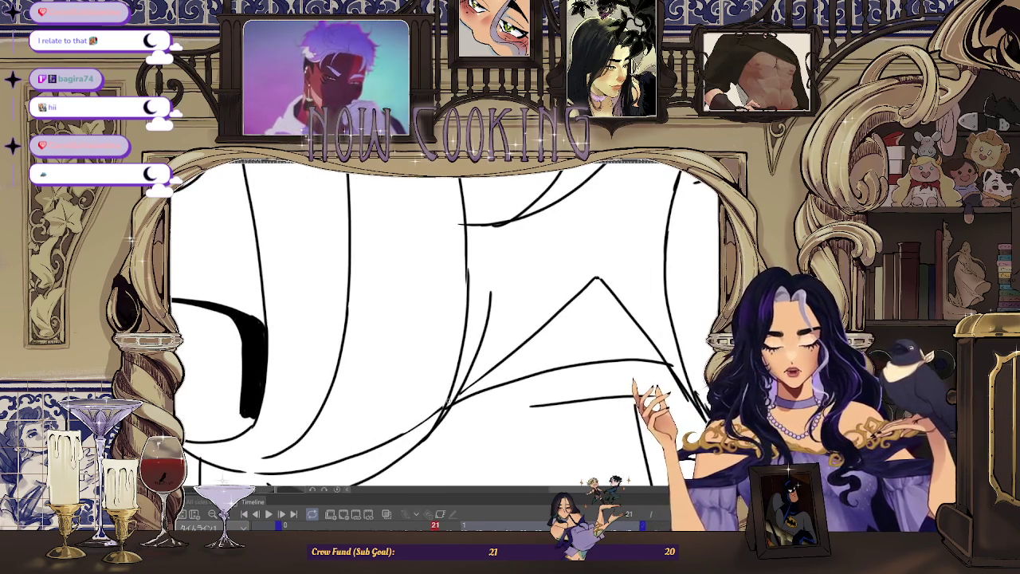
scroll(326, 259, down, 5)
scroll(325, 260, up, 4)
scroll(325, 260, down, 1)
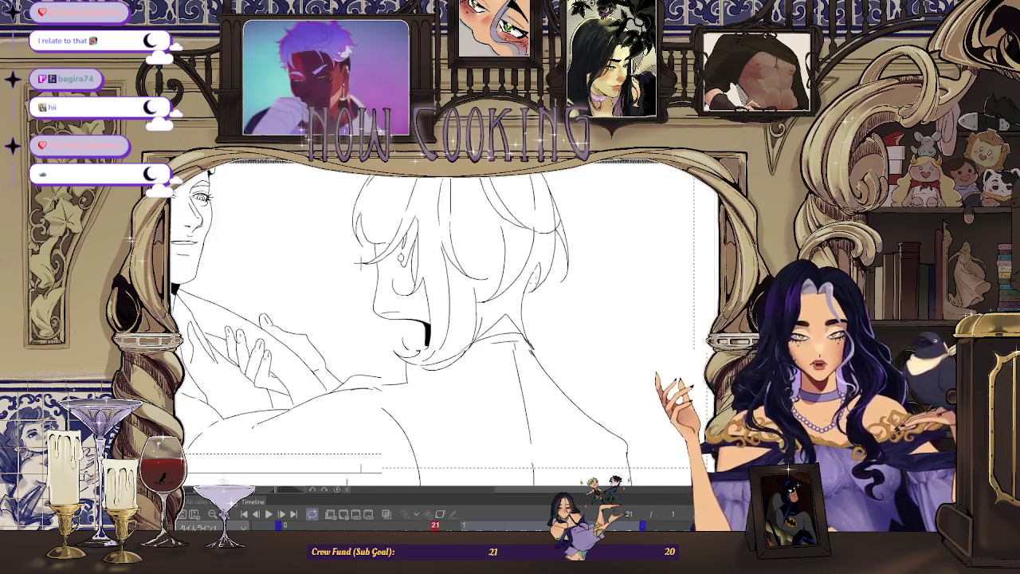
scroll(325, 259, down, 5)
key(space)
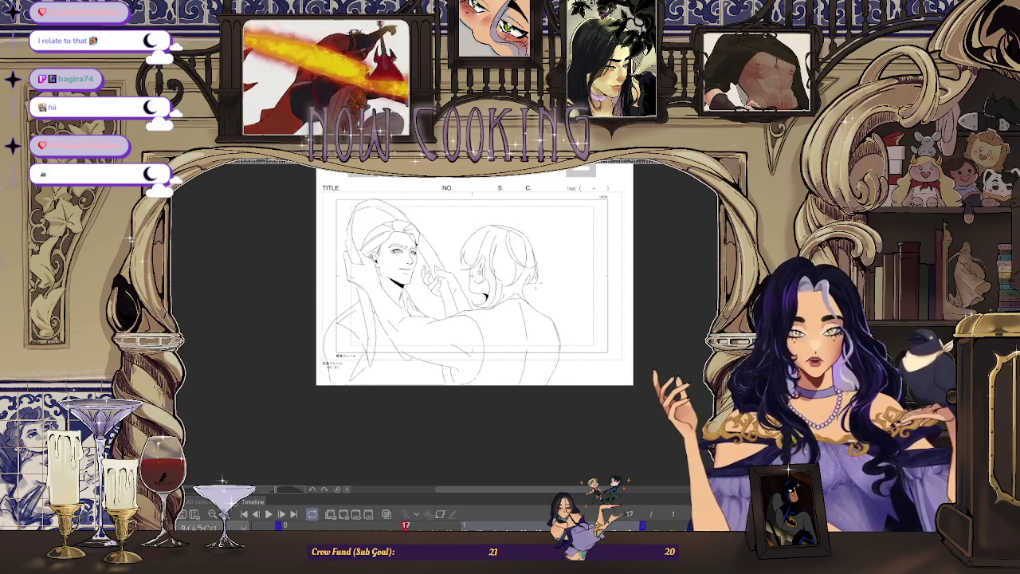
Step: Inspect the lines, then go back to frame 27 and turn on onion skinning
scroll(518, 288, up, 2)
scroll(518, 288, up, 1)
scroll(518, 288, up, 1)
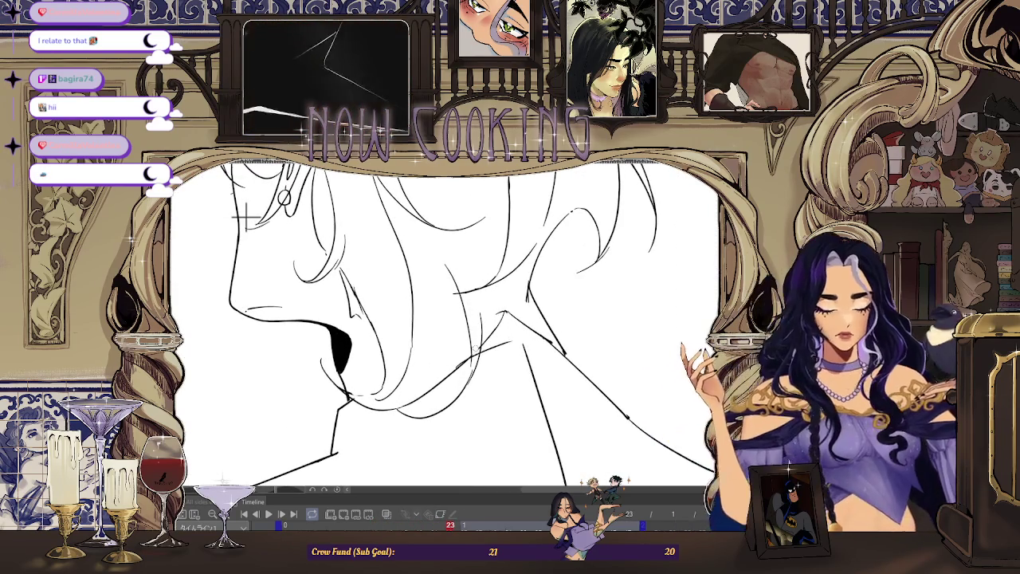
scroll(485, 379, down, 2)
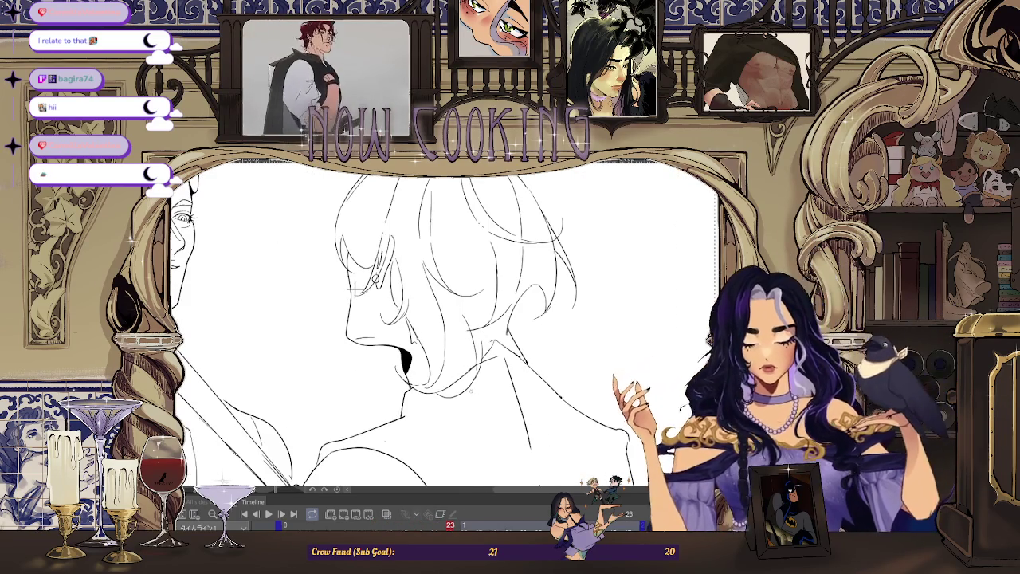
scroll(366, 239, up, 2)
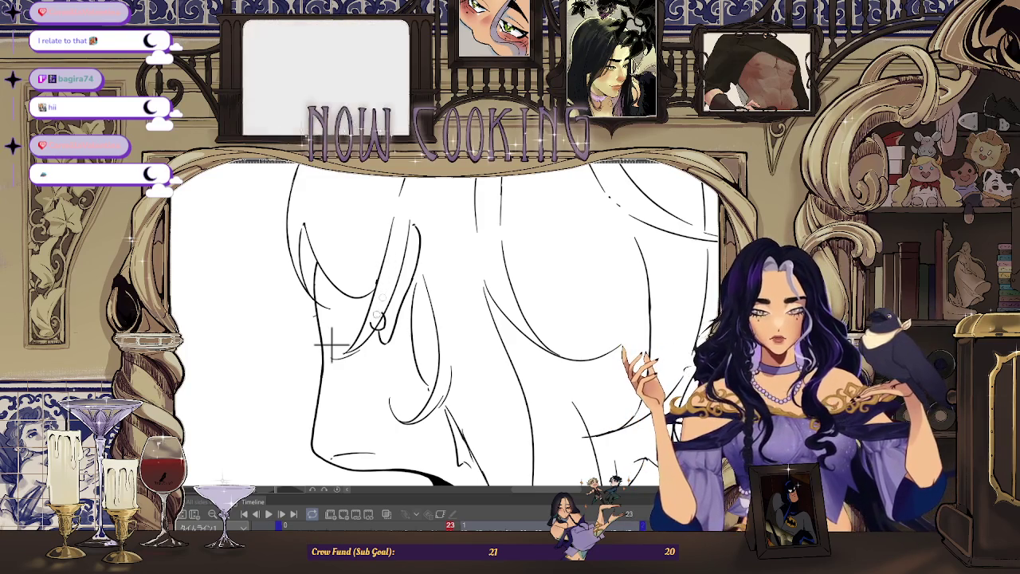
scroll(331, 344, down, 3)
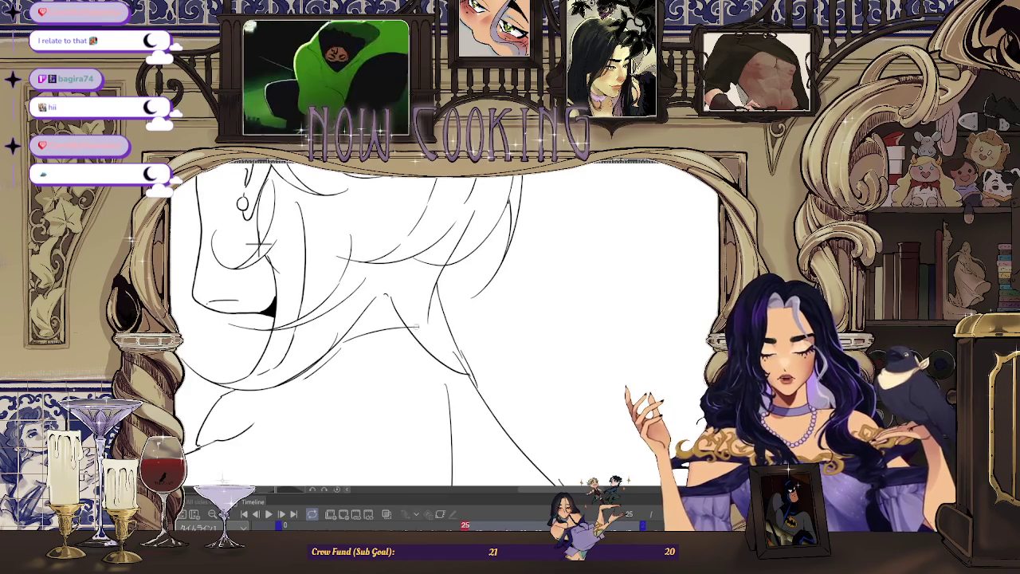
scroll(455, 314, down, 3)
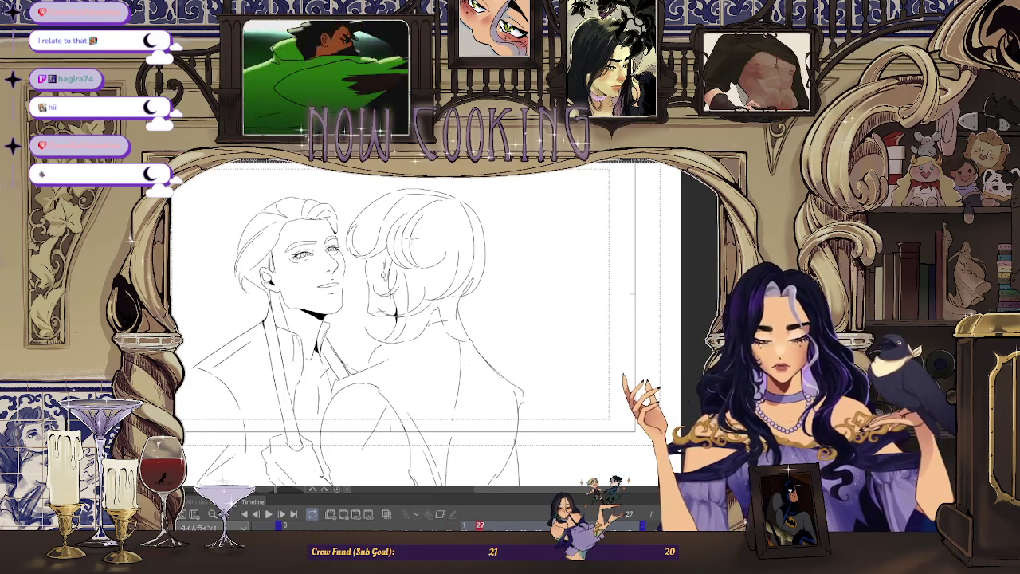
scroll(353, 254, up, 2)
scroll(353, 254, up, 2)
scroll(353, 253, up, 2)
scroll(354, 254, up, 2)
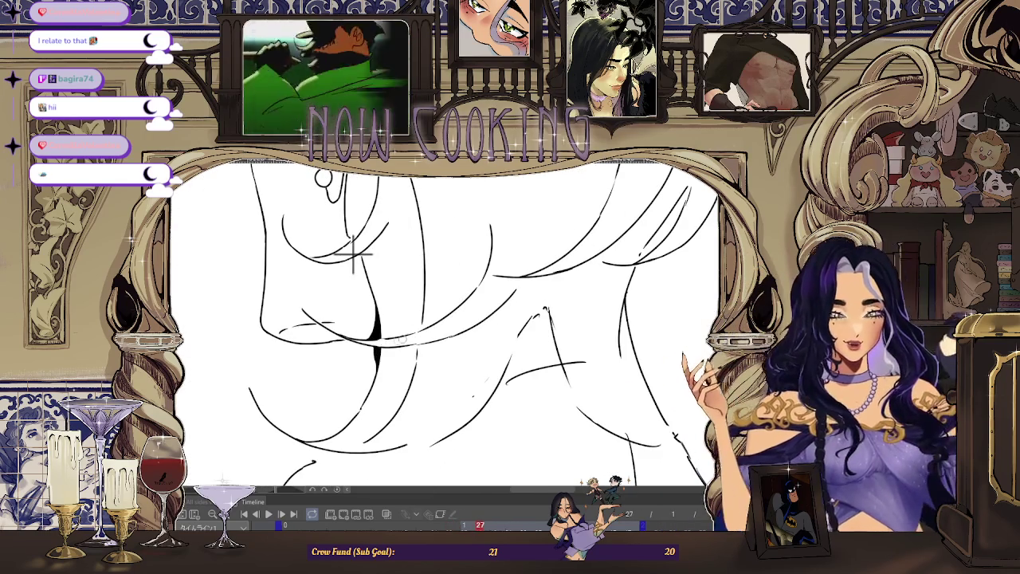
scroll(362, 262, down, 1)
scroll(374, 268, down, 1)
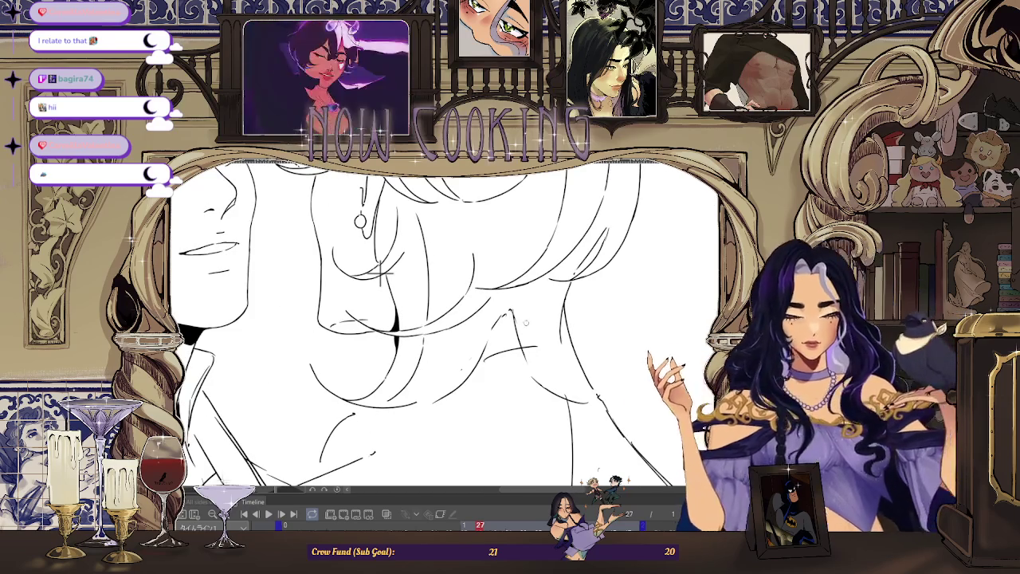
scroll(561, 328, down, 1)
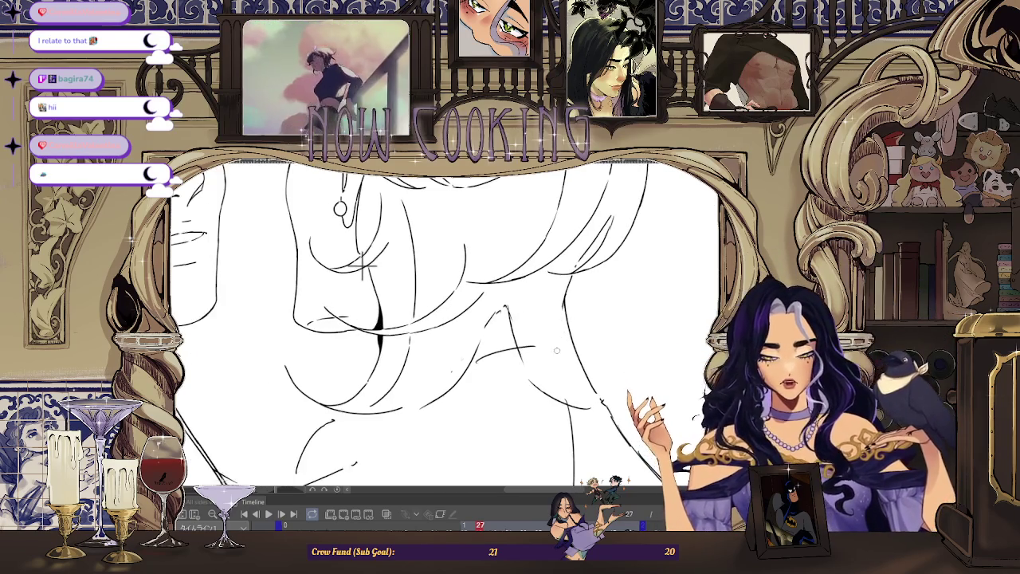
scroll(561, 329, down, 2)
scroll(562, 328, up, 2)
scroll(563, 338, down, 2)
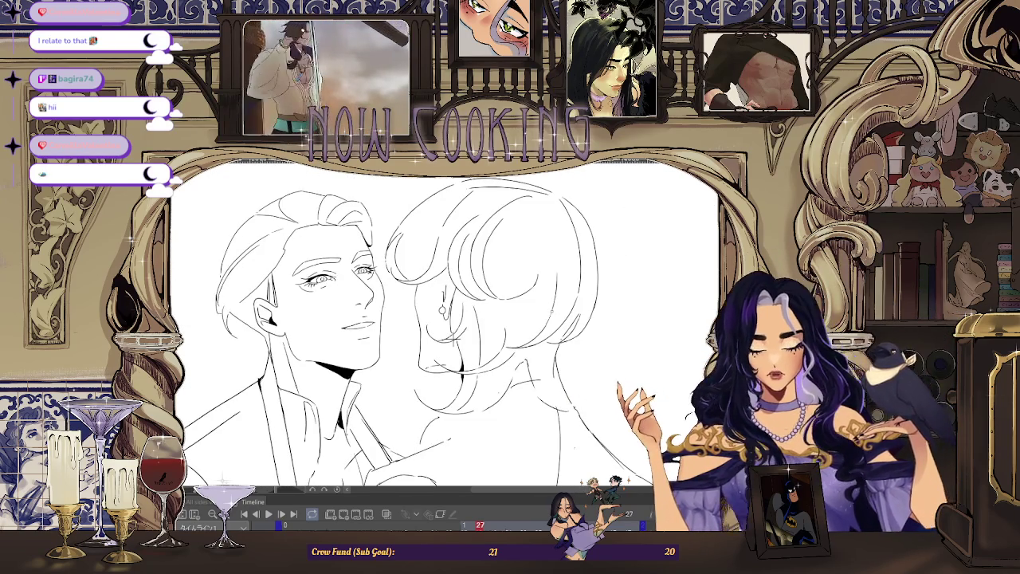
scroll(554, 308, up, 1)
scroll(554, 309, down, 1)
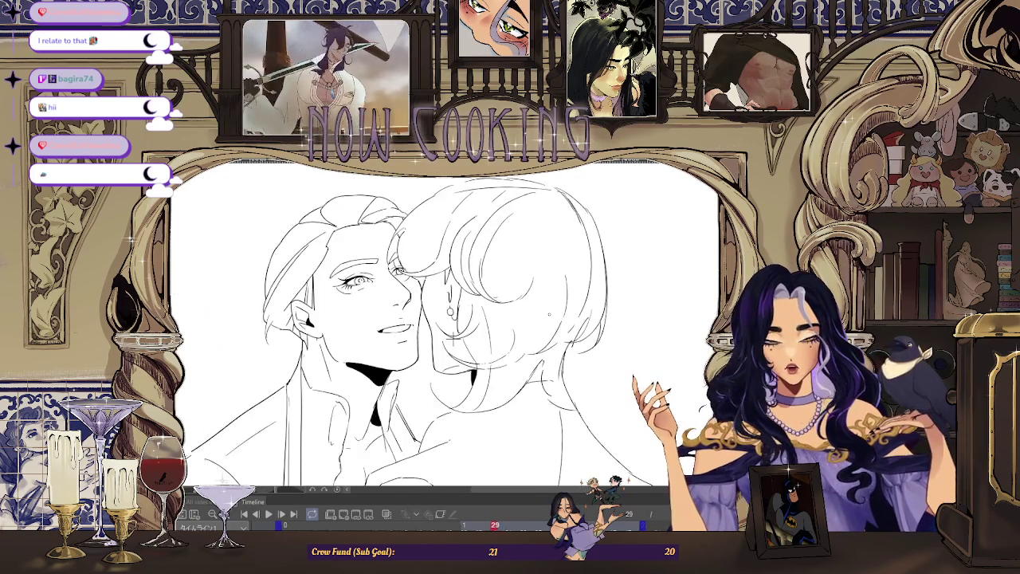
scroll(549, 314, up, 1)
key(comma)
key(comma)
click(387, 514)
scroll(464, 422, up, 3)
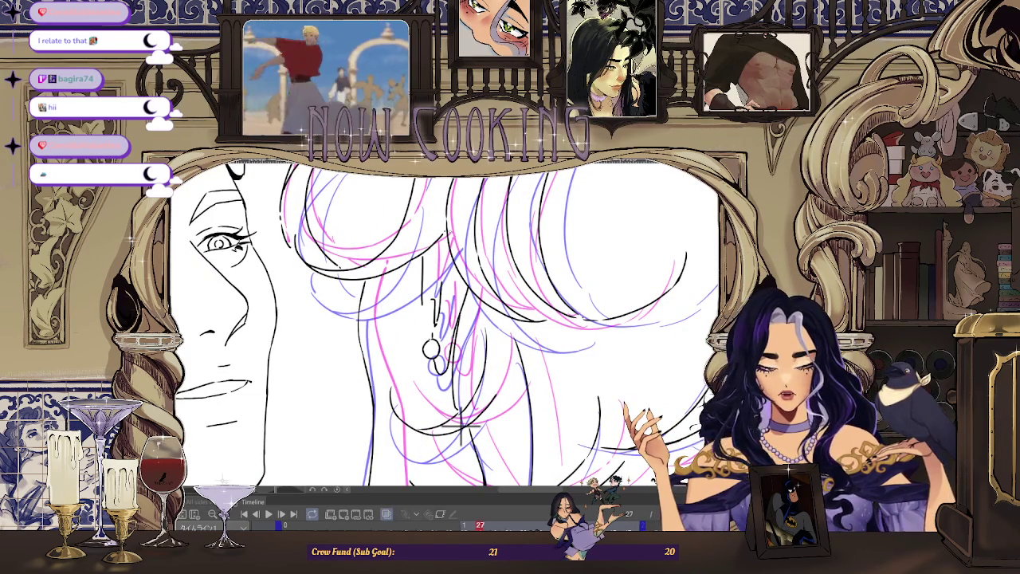
Step: Toggle between frames 25 and 27 with the onion skins, then play the animation
key(comma)
key(comma)
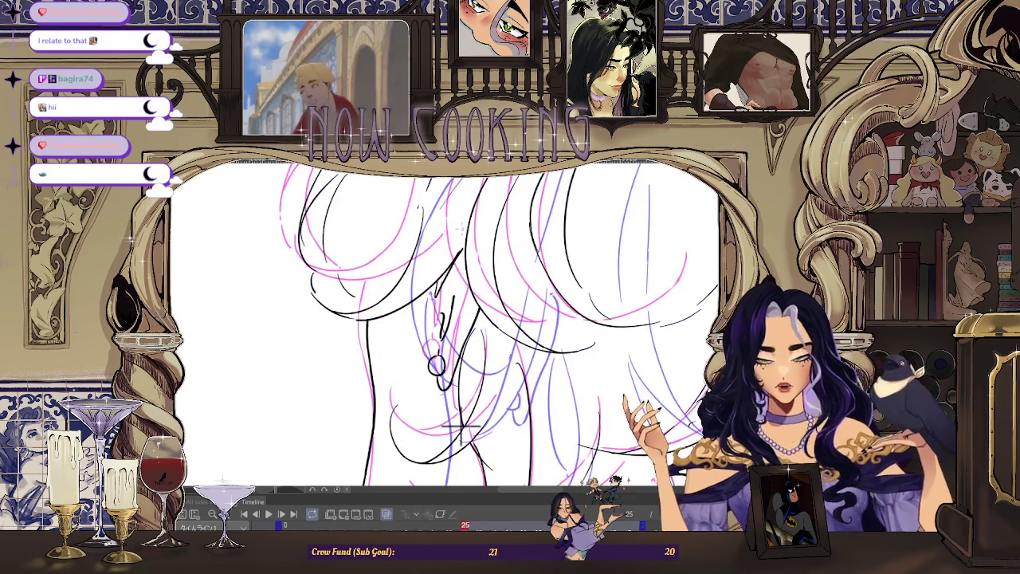
key(period)
key(period)
key(comma)
key(period)
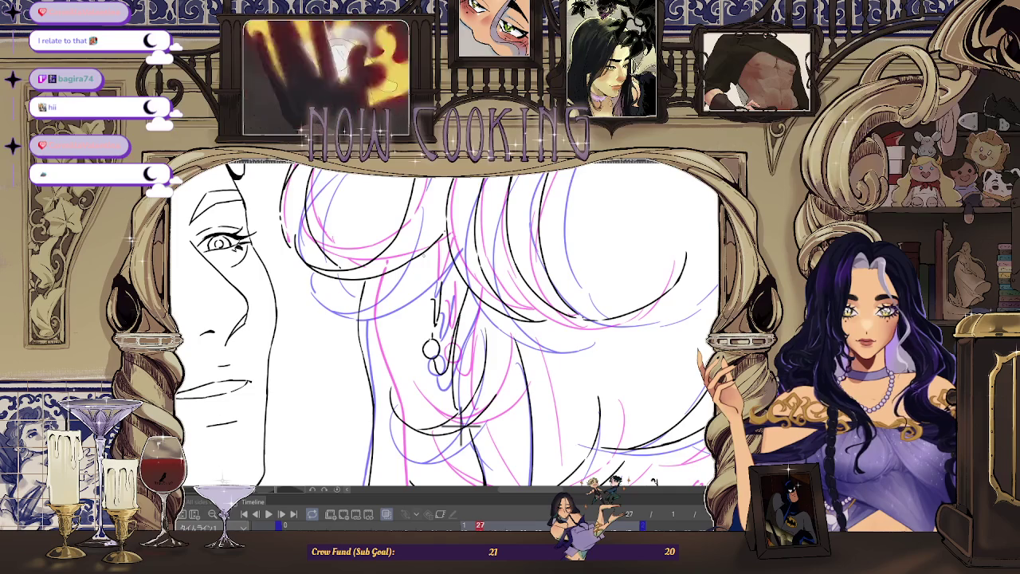
scroll(460, 429, down, 2)
key(space)
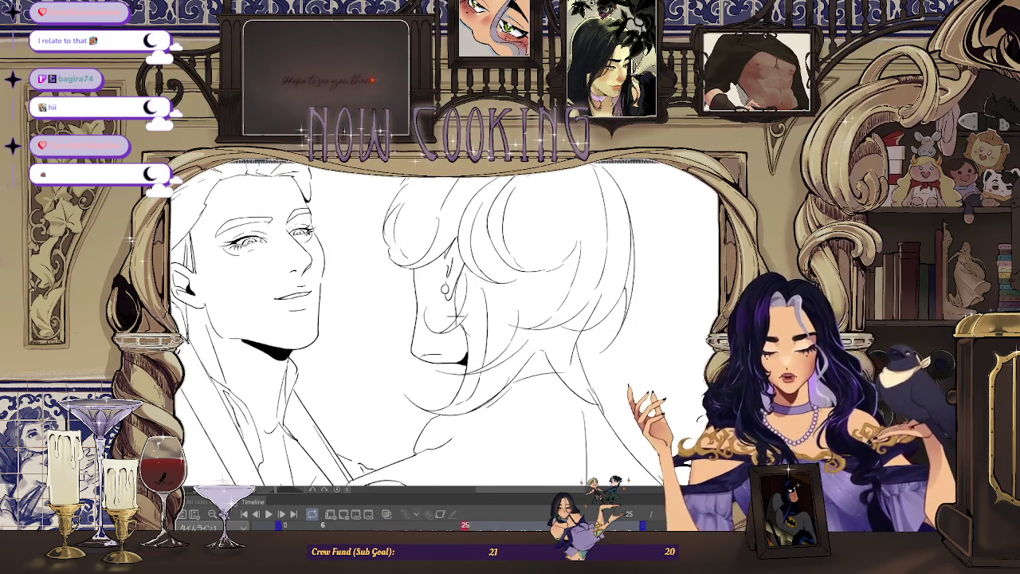
Step: Scrub back to frame 25, then advance to frame 29
scroll(468, 394, up, 3)
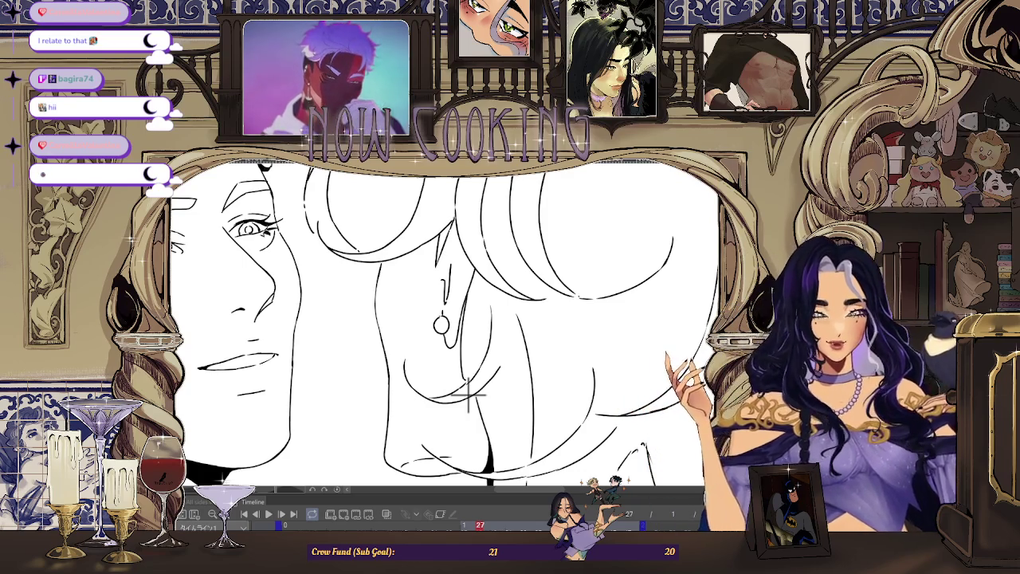
scroll(469, 395, down, 2)
drag(479, 525, 456, 526)
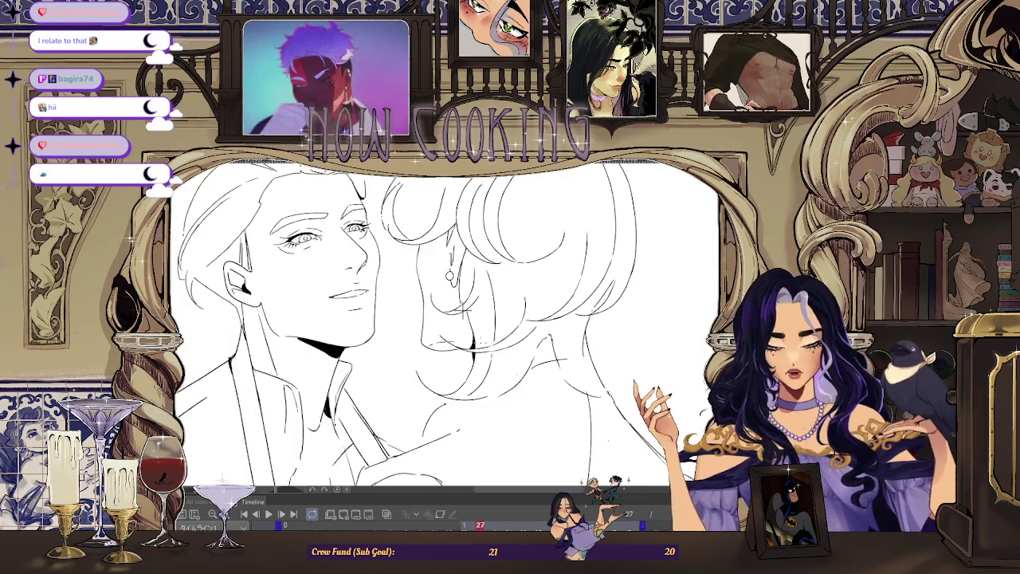
key(space)
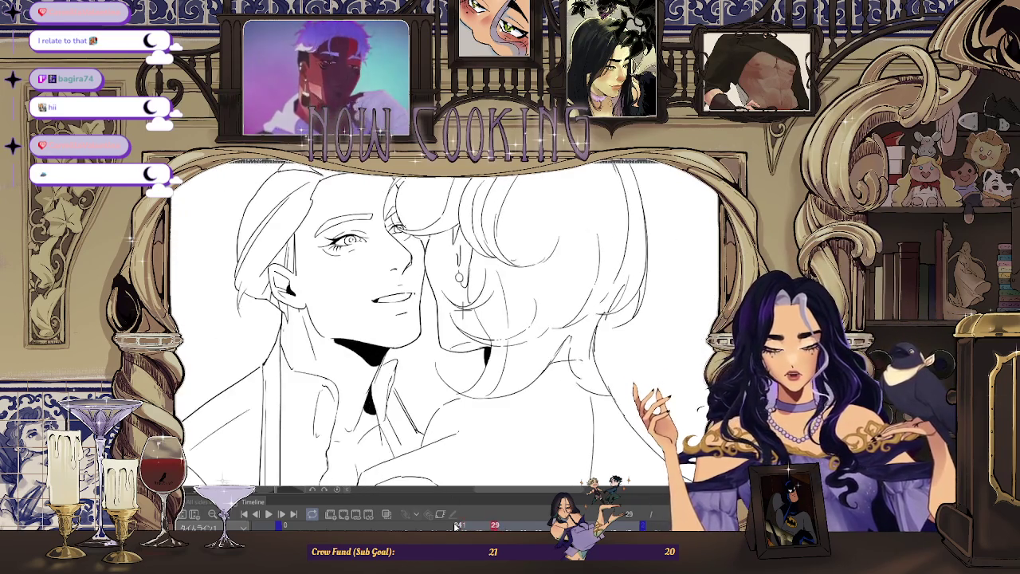
Step: Zoom in and extend the short hair stroke to meet the line below
scroll(461, 309, down, 2)
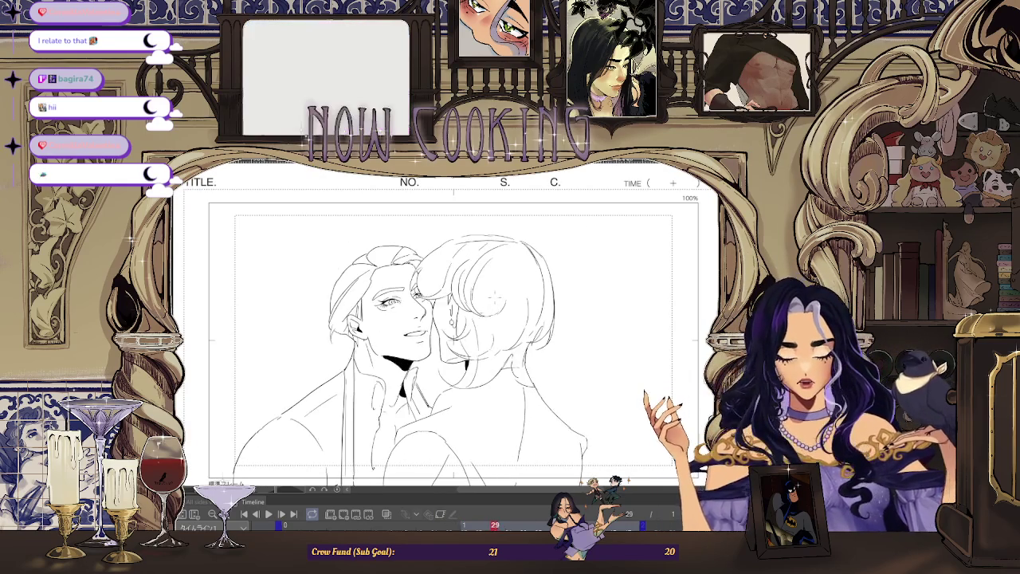
scroll(347, 263, up, 3)
scroll(347, 263, up, 2)
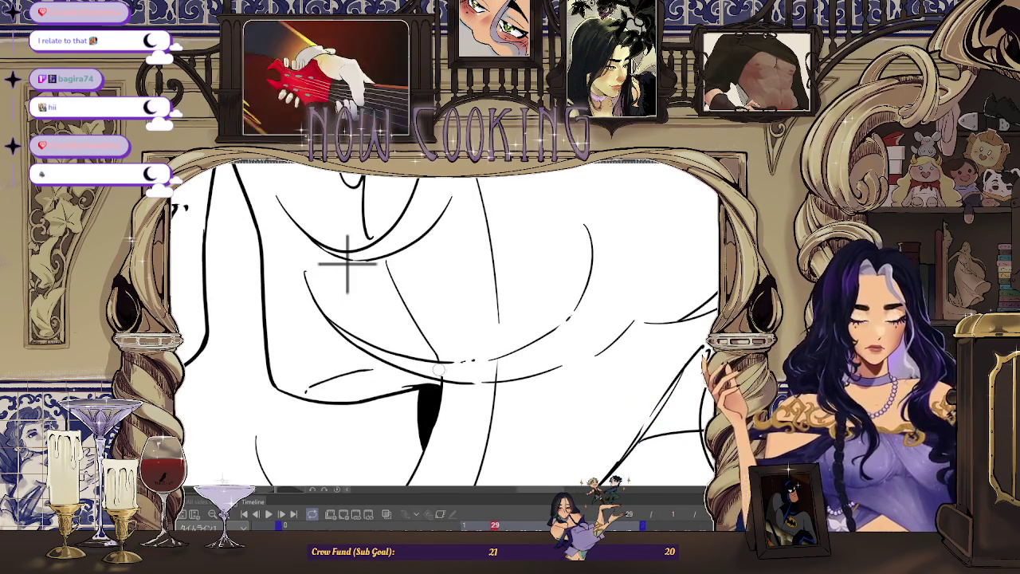
scroll(364, 271, down, 1)
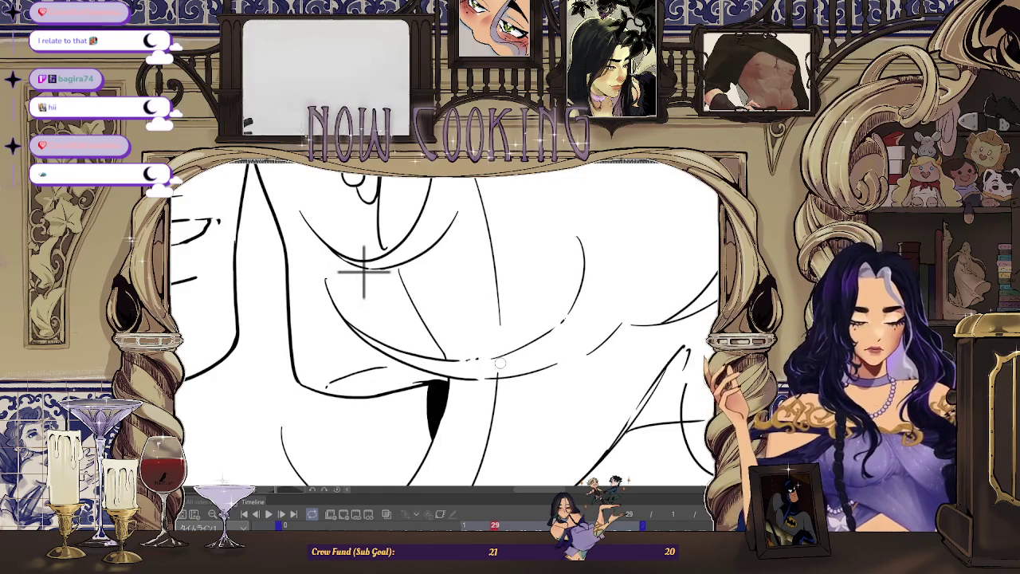
scroll(363, 271, down, 2)
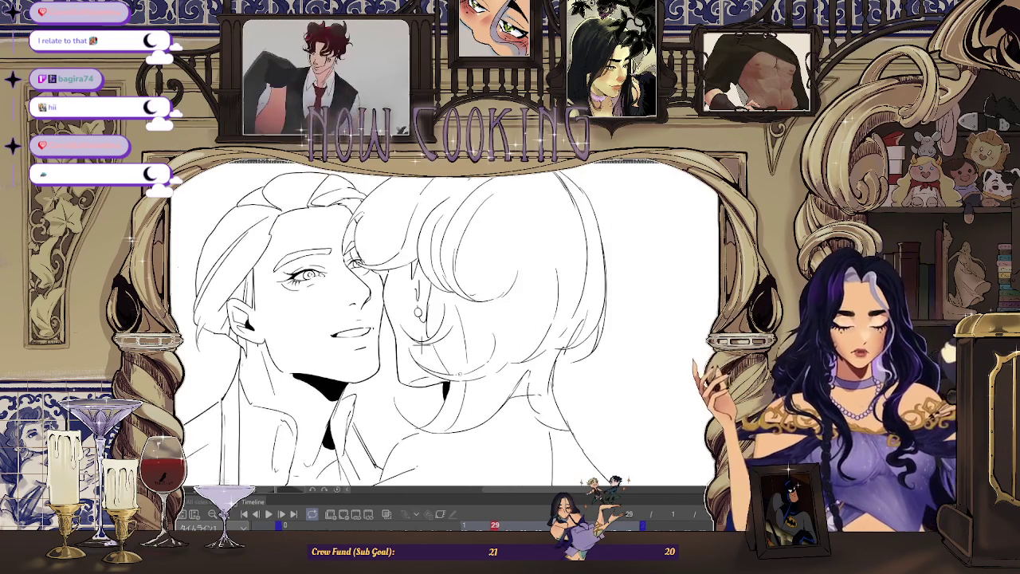
scroll(420, 341, down, 1)
scroll(420, 342, down, 1)
scroll(423, 335, down, 1)
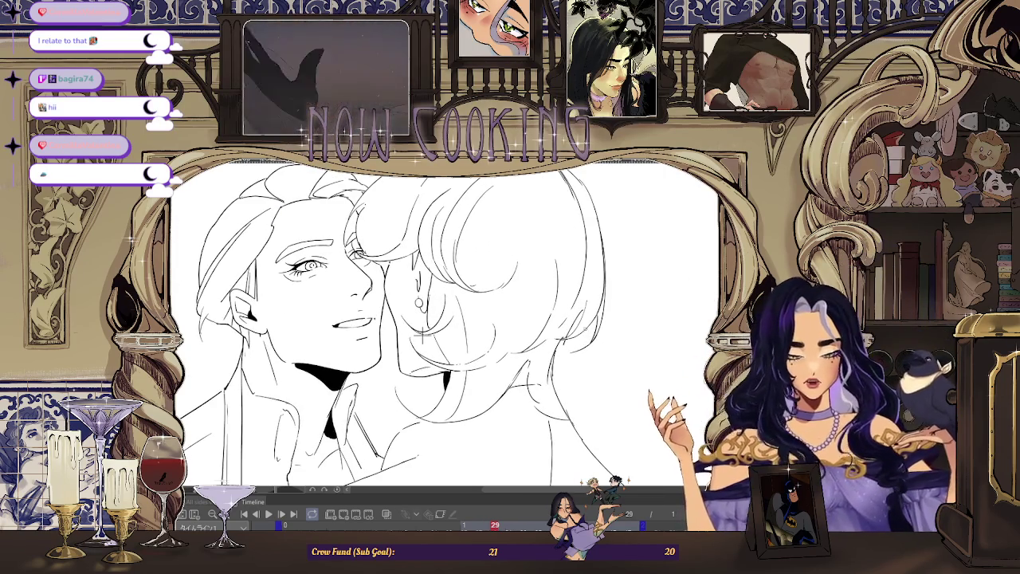
scroll(420, 338, up, 1)
scroll(361, 327, up, 1)
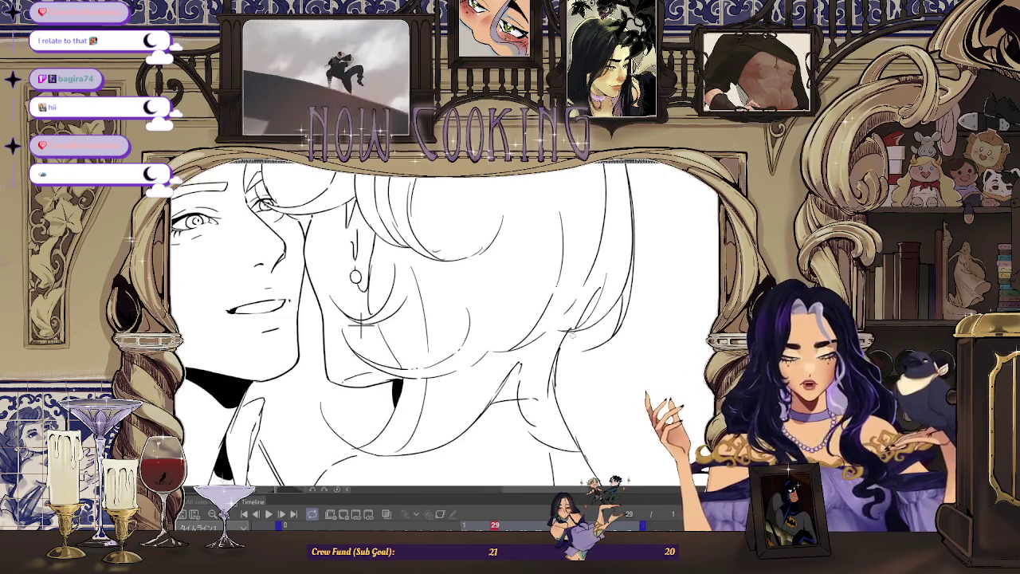
scroll(360, 325, up, 2)
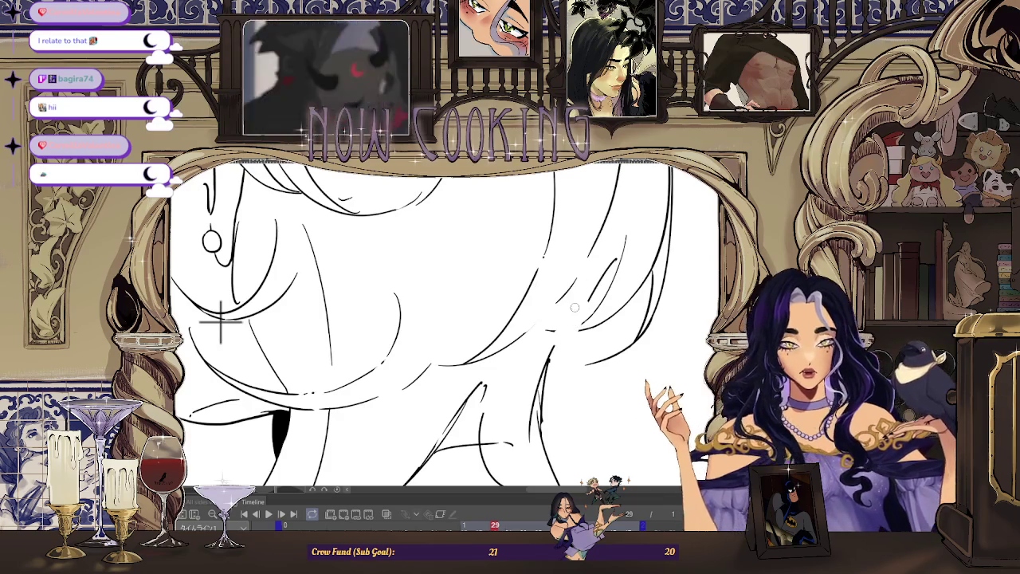
scroll(239, 326, up, 1)
scroll(319, 339, up, 1)
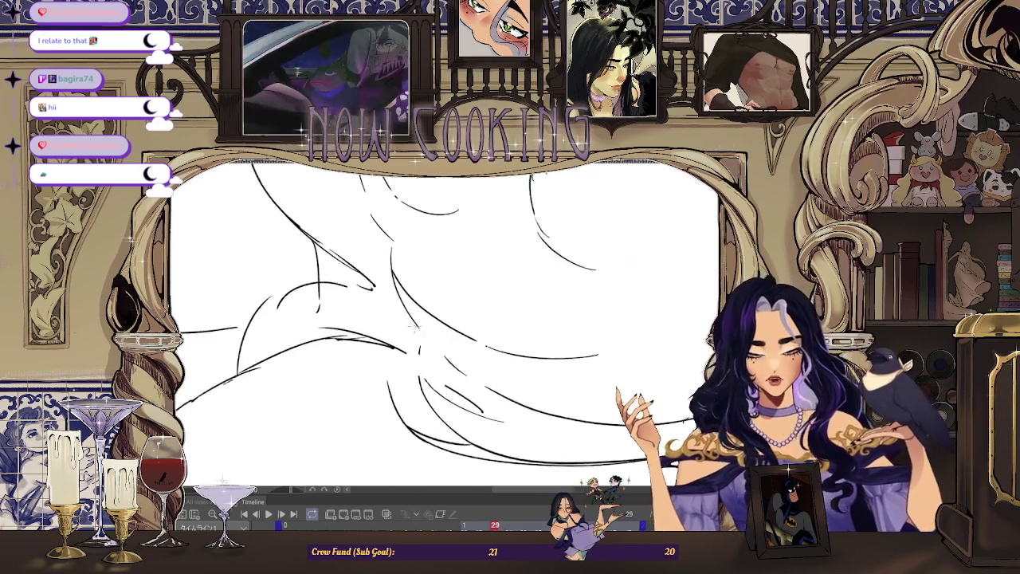
scroll(399, 351, up, 1)
drag(415, 351, 415, 382)
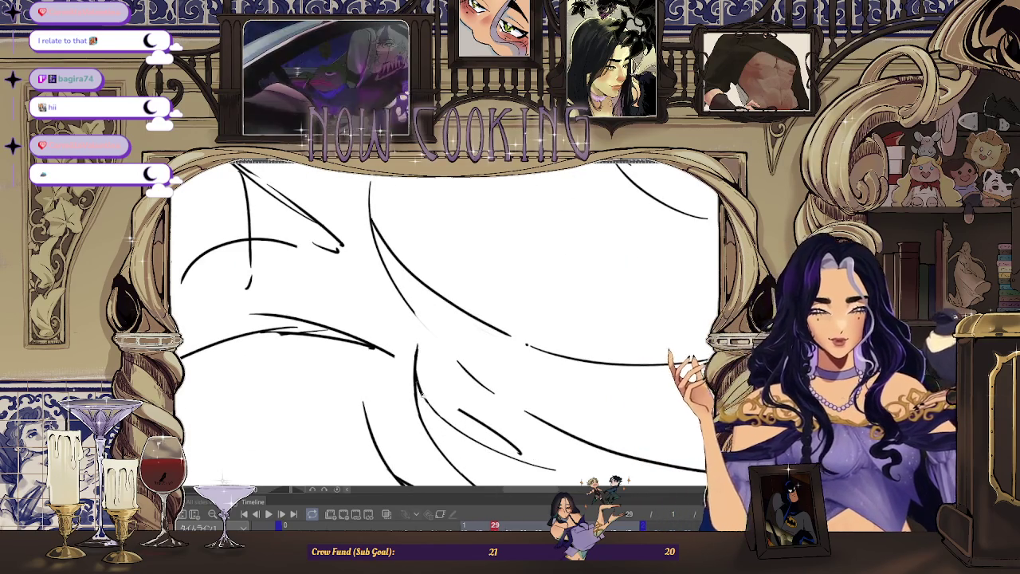
Step: Erase the overshooting end of a hair line on frame 29
scroll(428, 338, down, 1)
scroll(428, 338, down, 2)
scroll(454, 343, up, 2)
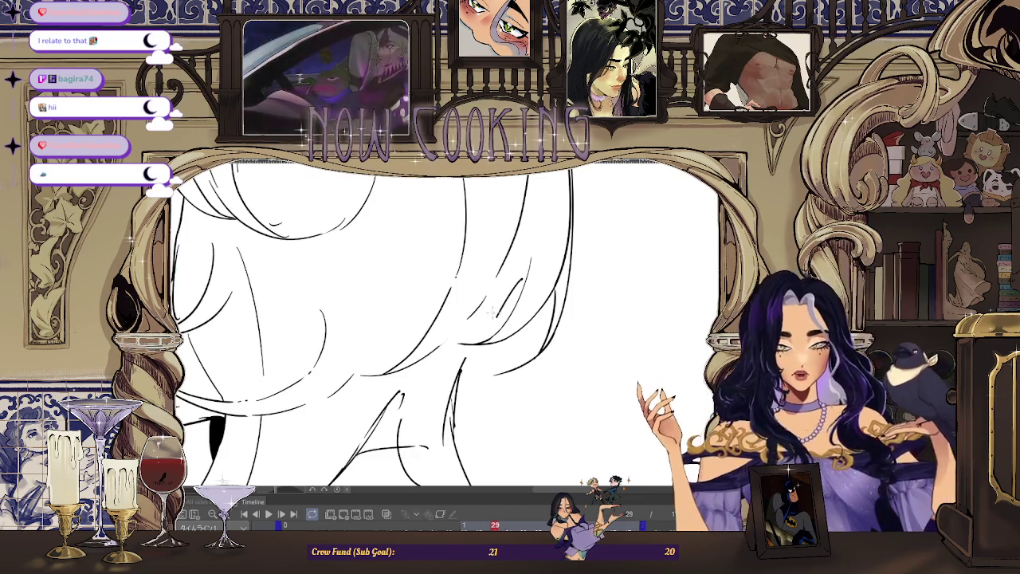
scroll(484, 352, up, 1)
scroll(478, 358, down, 2)
scroll(466, 374, up, 2)
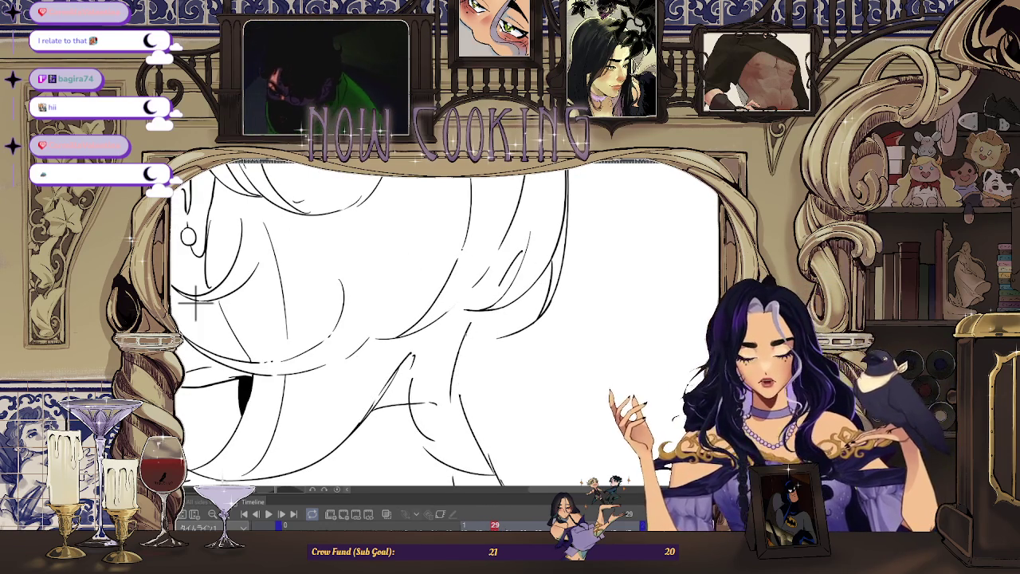
scroll(196, 304, up, 1)
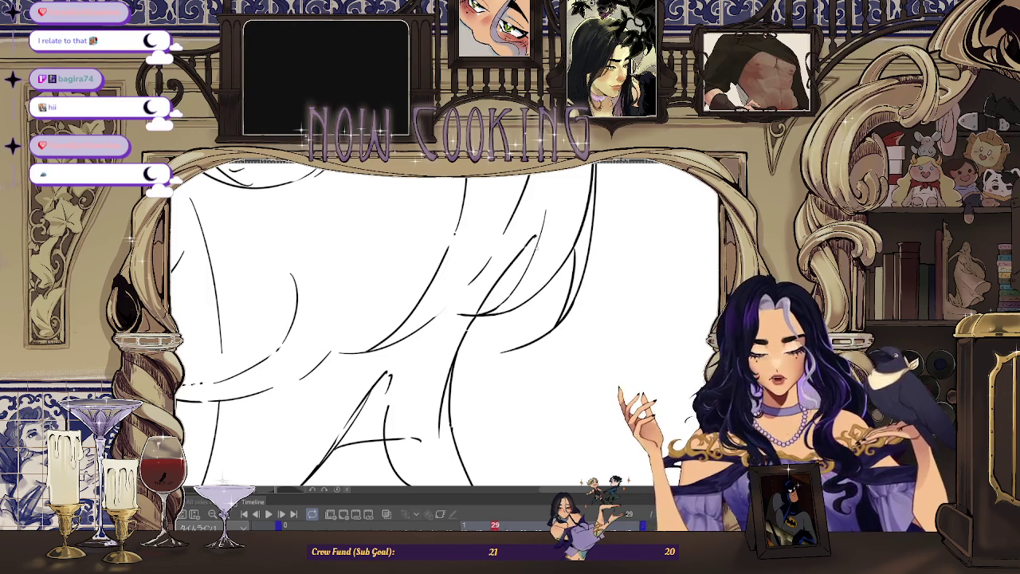
scroll(226, 229, down, 2)
scroll(226, 230, up, 2)
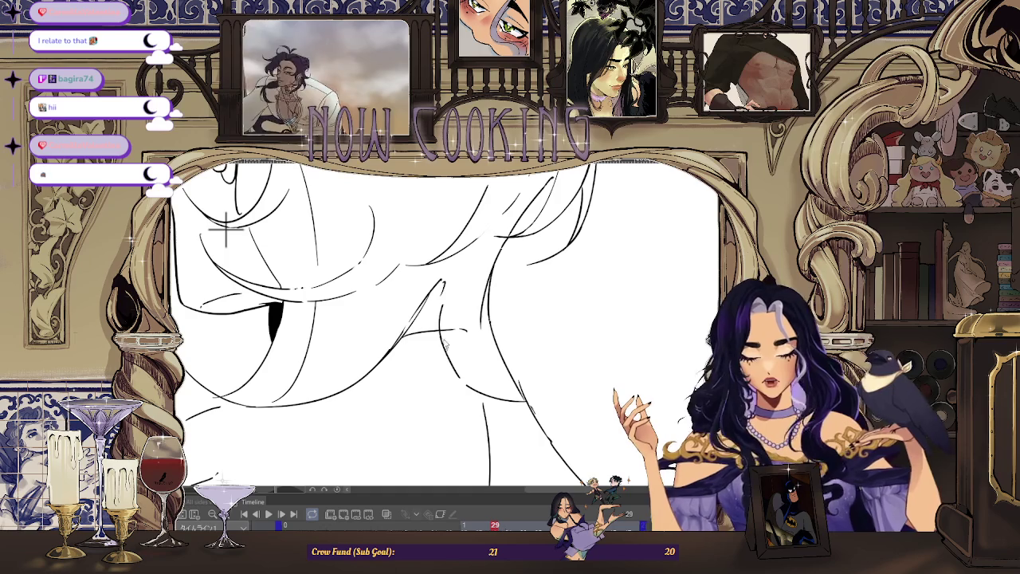
scroll(449, 373, up, 1)
scroll(448, 373, up, 1)
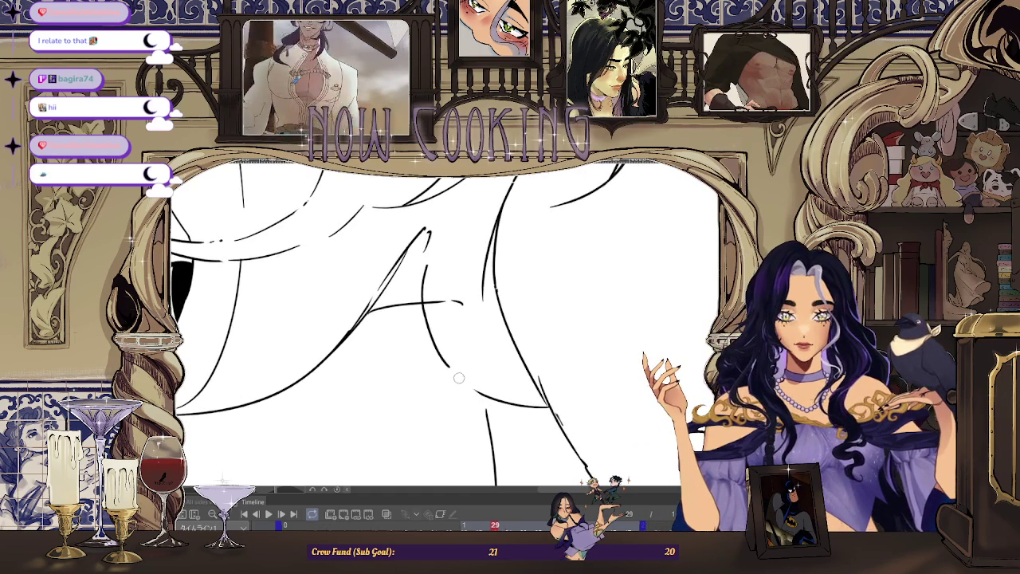
drag(484, 391, 457, 375)
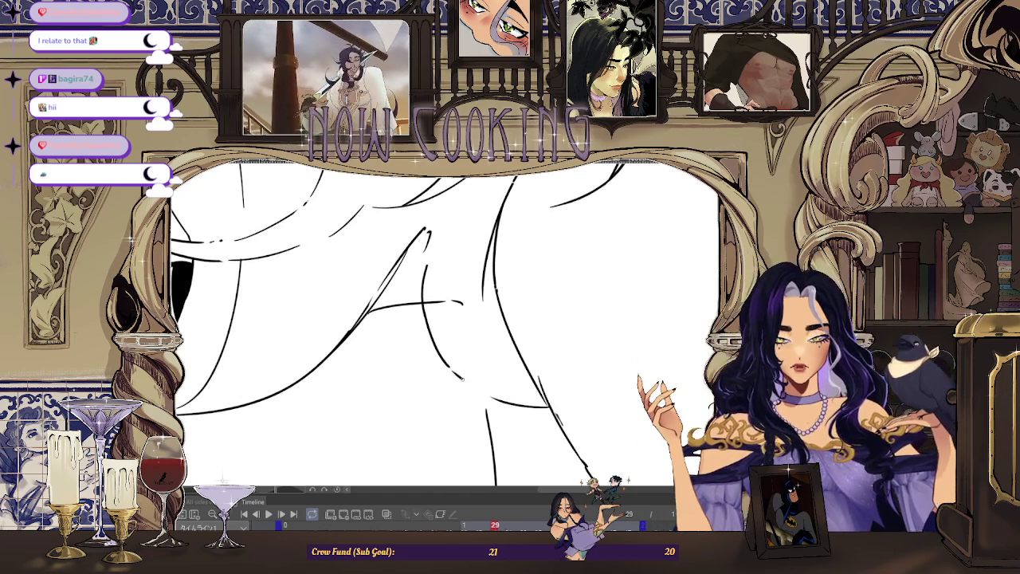
scroll(482, 391, down, 3)
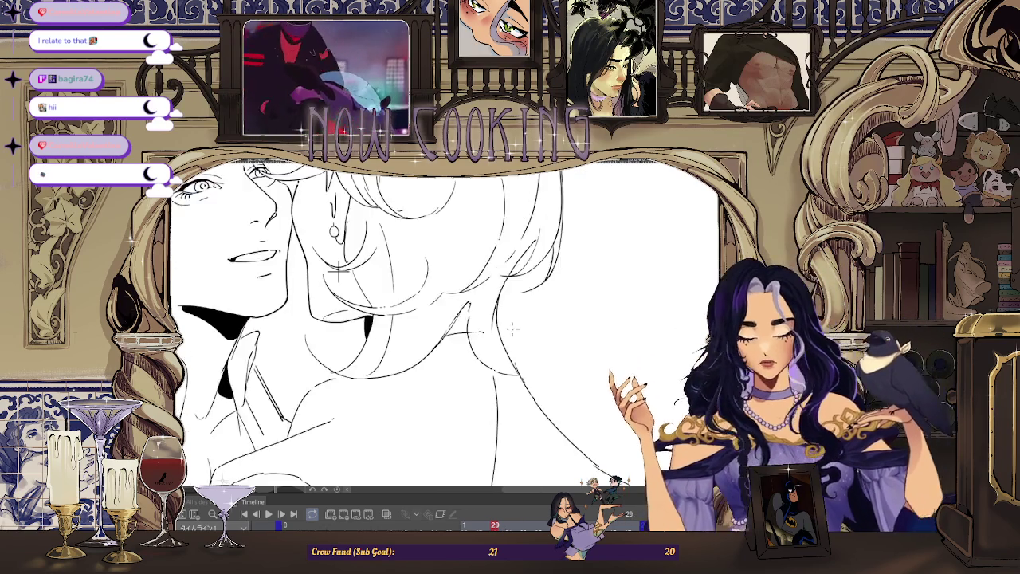
drag(547, 298, 526, 268)
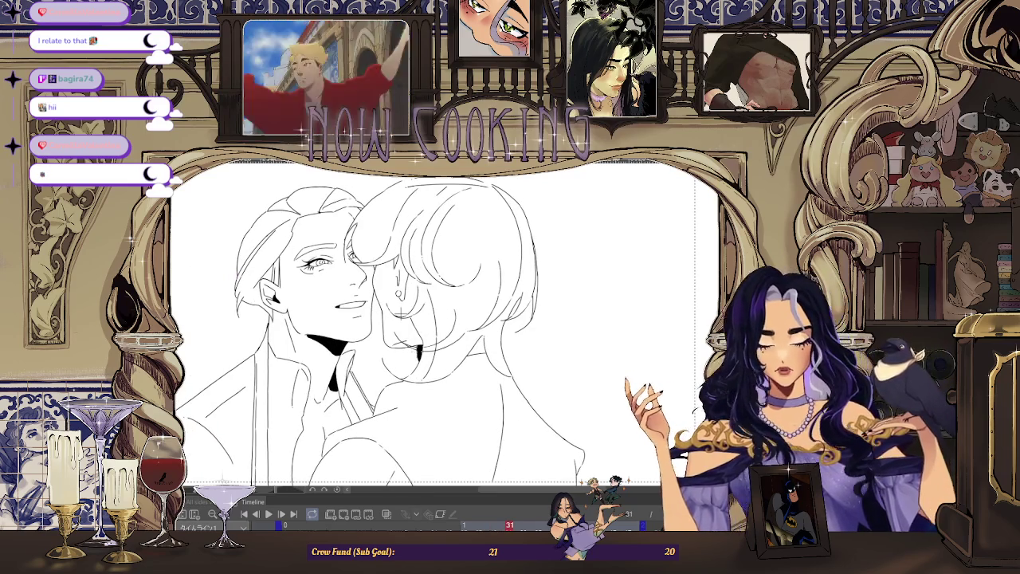
Step: Advance from frame 31 to frame 33, then zoom and rotate the view around the eye and jaw
scroll(413, 364, up, 5)
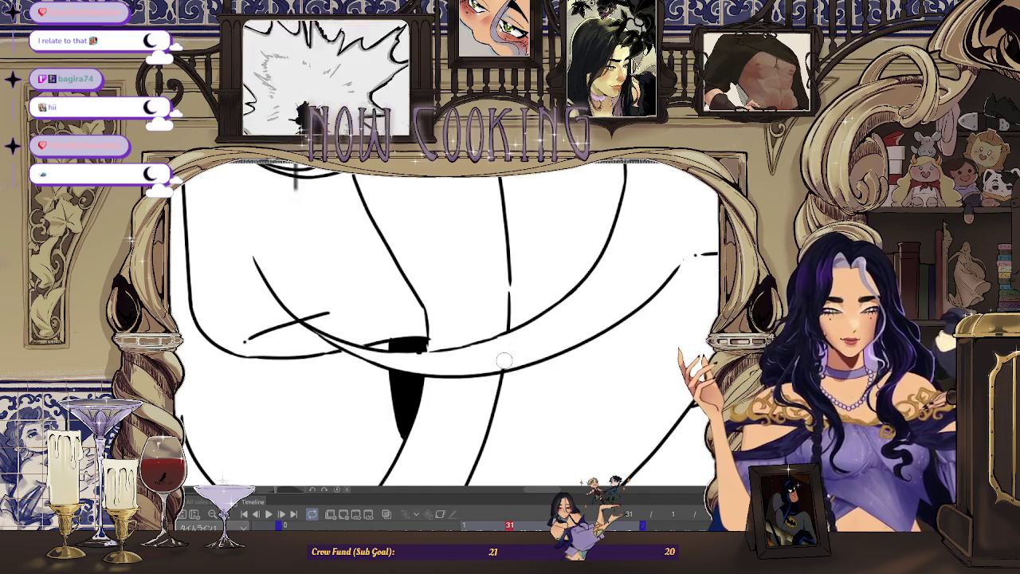
scroll(503, 361, down, 2)
scroll(503, 362, down, 2)
scroll(503, 361, down, 2)
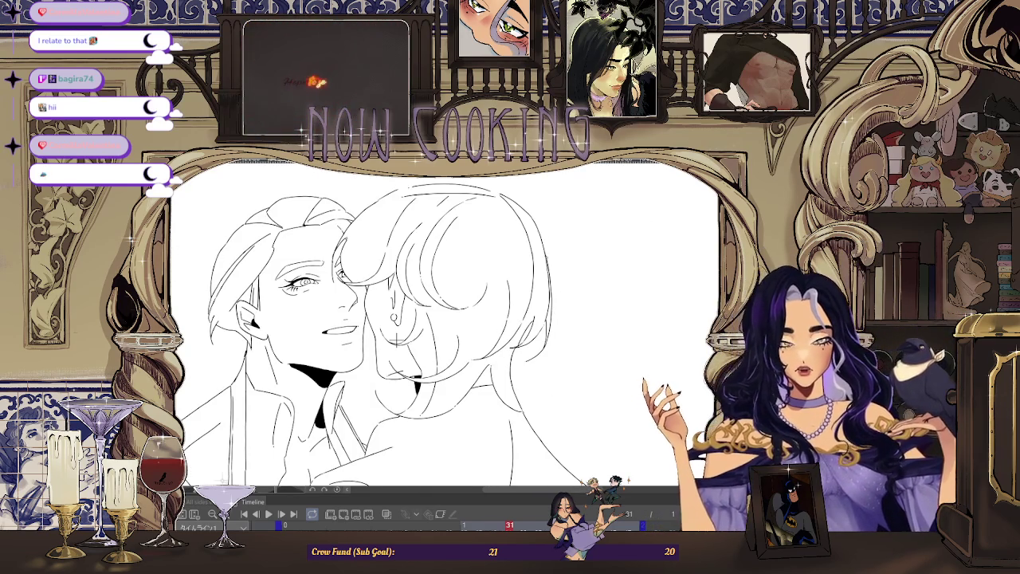
key(Right)
key(Right)
scroll(396, 340, up, 4)
scroll(396, 340, up, 1)
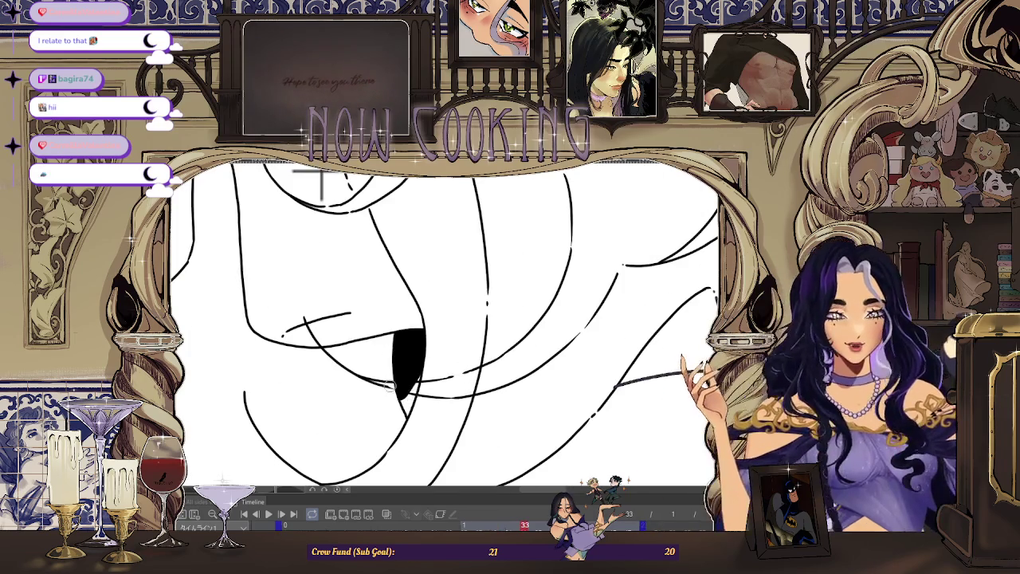
drag(414, 393, 445, 386)
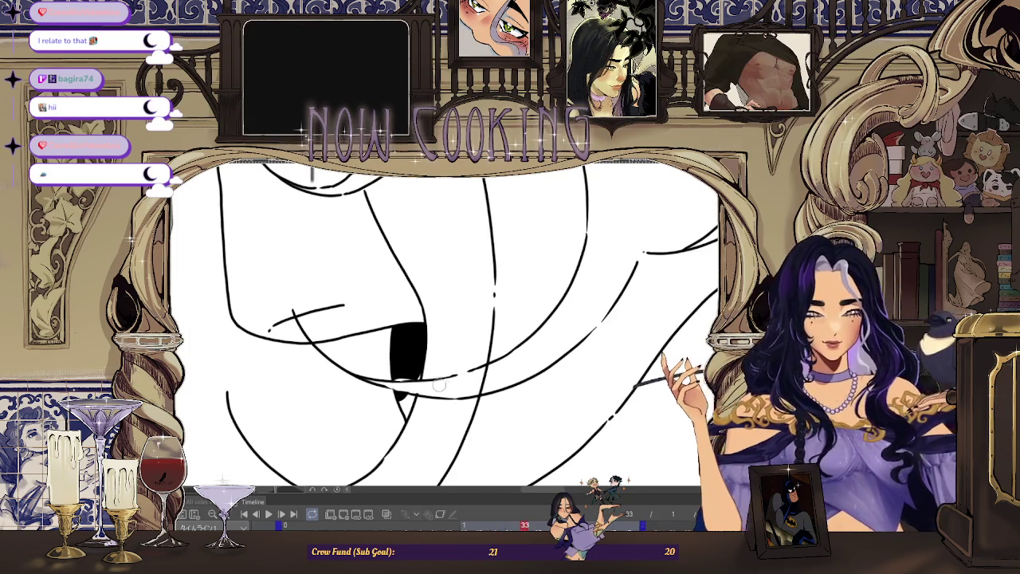
drag(312, 173, 581, 177)
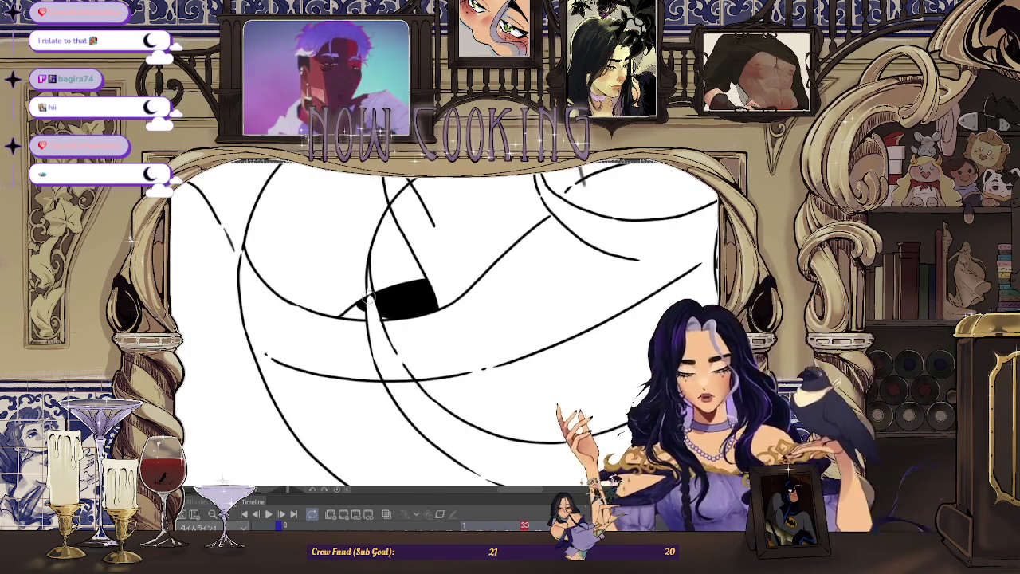
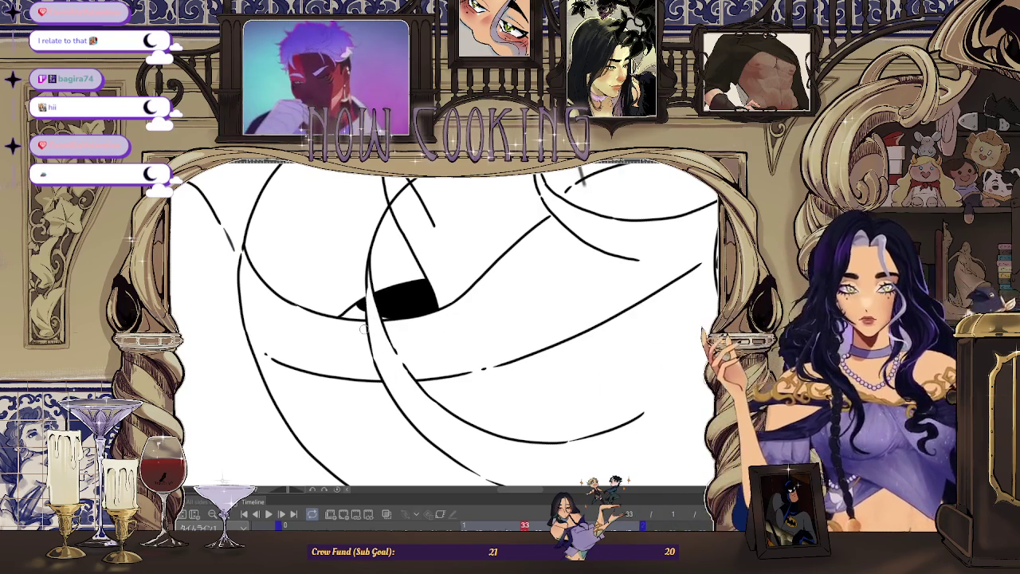
Step: Zoom in and out over frames 33 to 39 to inspect each frame's inked line art
scroll(374, 303, down, 2)
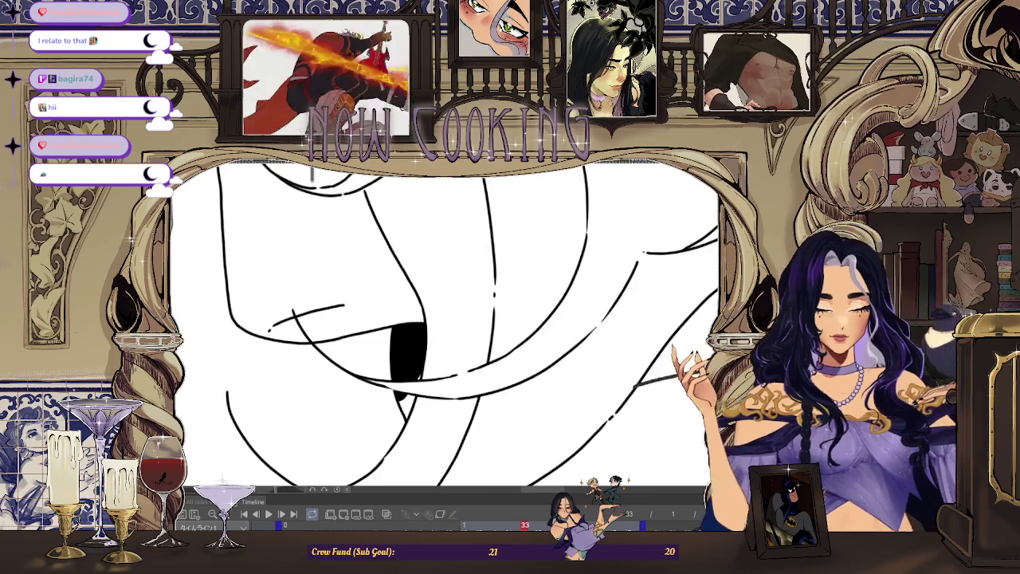
scroll(380, 285, down, 2)
scroll(380, 287, down, 2)
scroll(478, 311, down, 2)
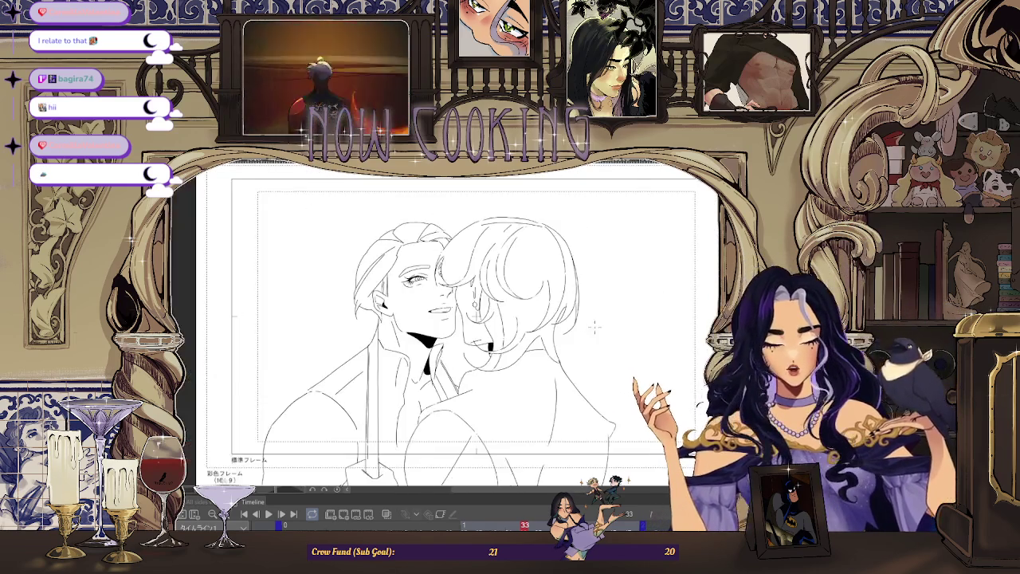
scroll(586, 331, up, 1)
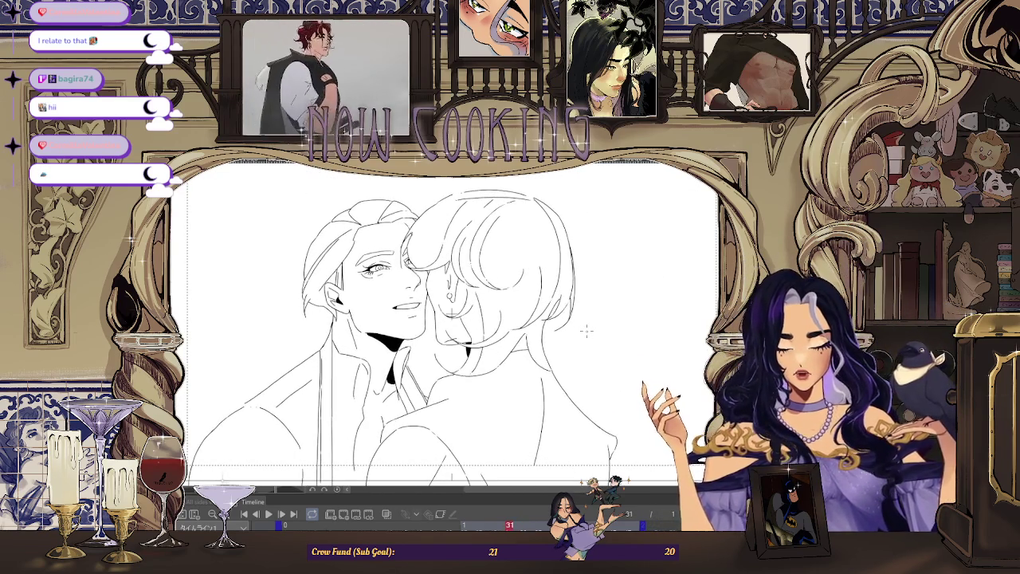
scroll(437, 337, up, 3)
scroll(437, 339, up, 1)
scroll(431, 359, up, 2)
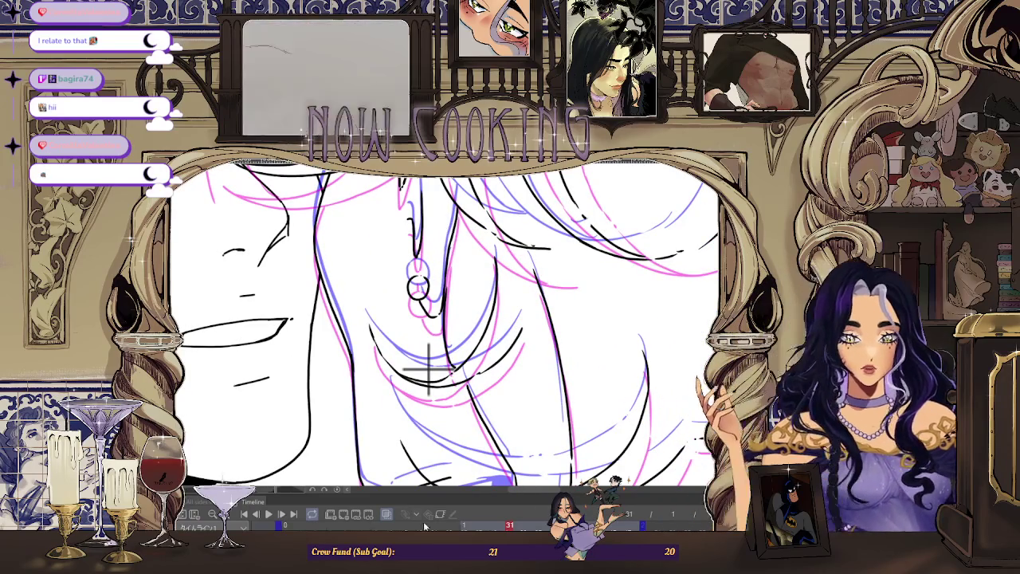
scroll(431, 367, down, 2)
scroll(431, 367, down, 3)
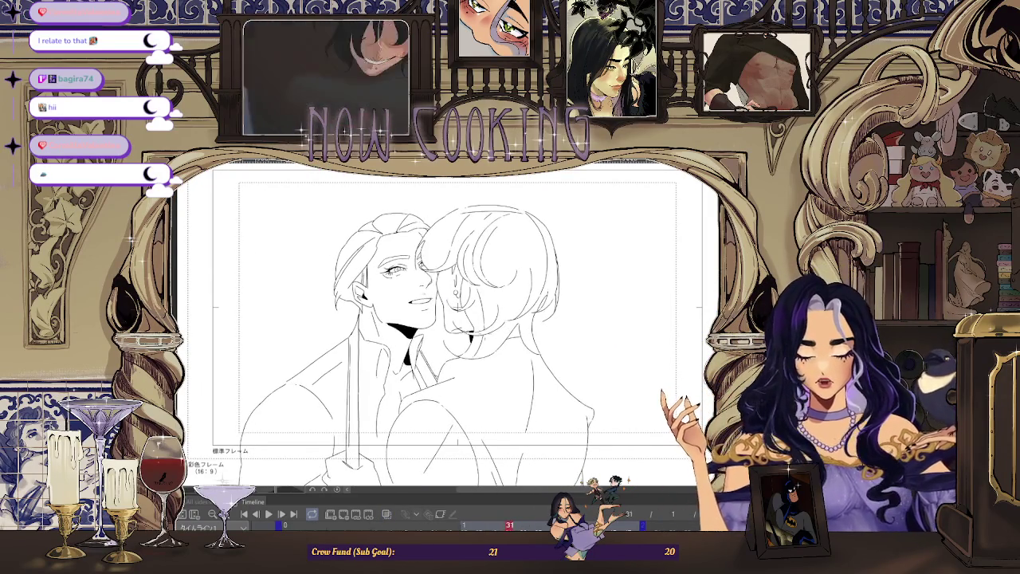
scroll(383, 214, up, 2)
scroll(383, 213, up, 2)
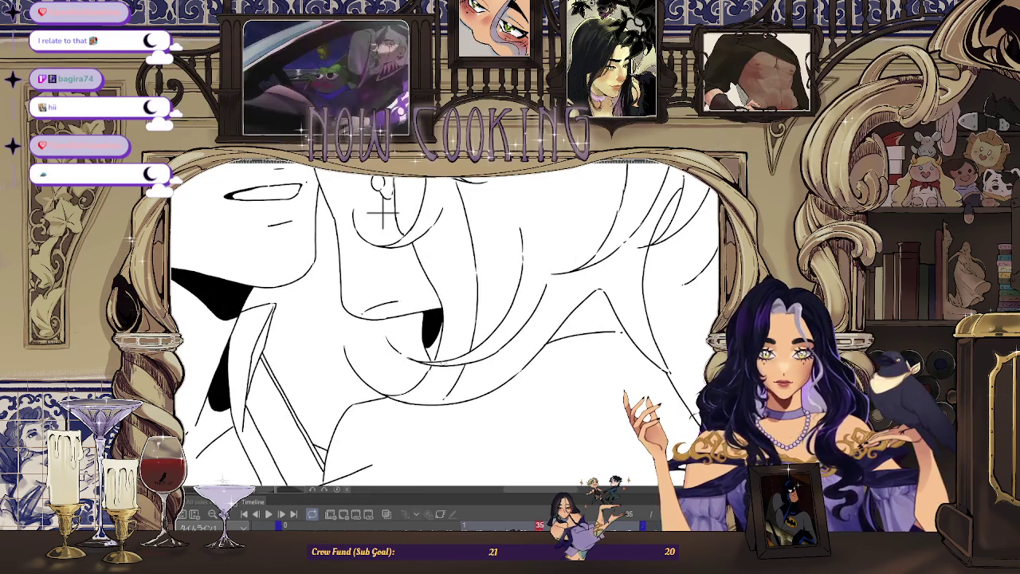
scroll(381, 213, down, 2)
scroll(381, 213, down, 2)
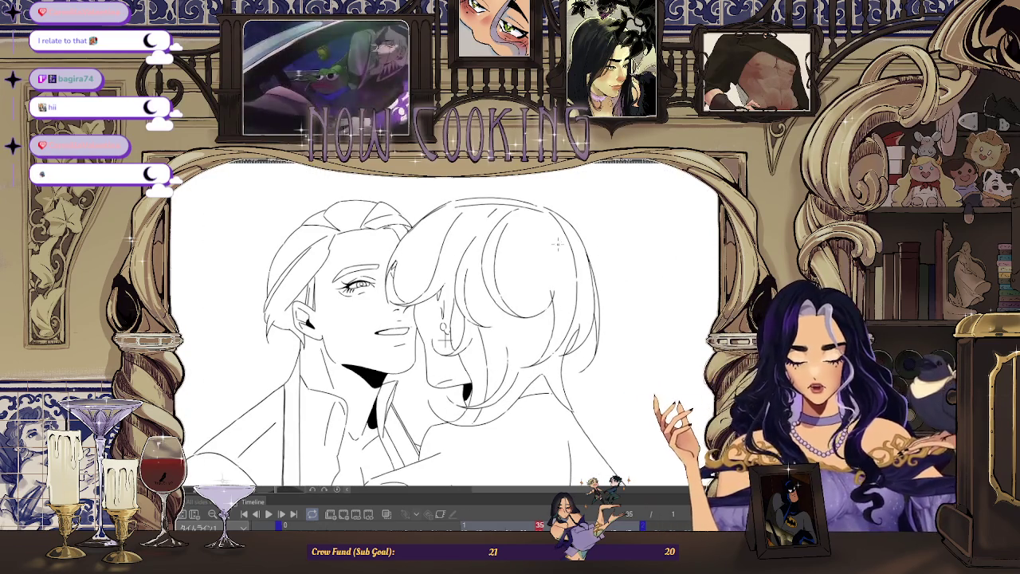
scroll(556, 243, down, 1)
scroll(567, 295, up, 1)
scroll(567, 295, up, 1)
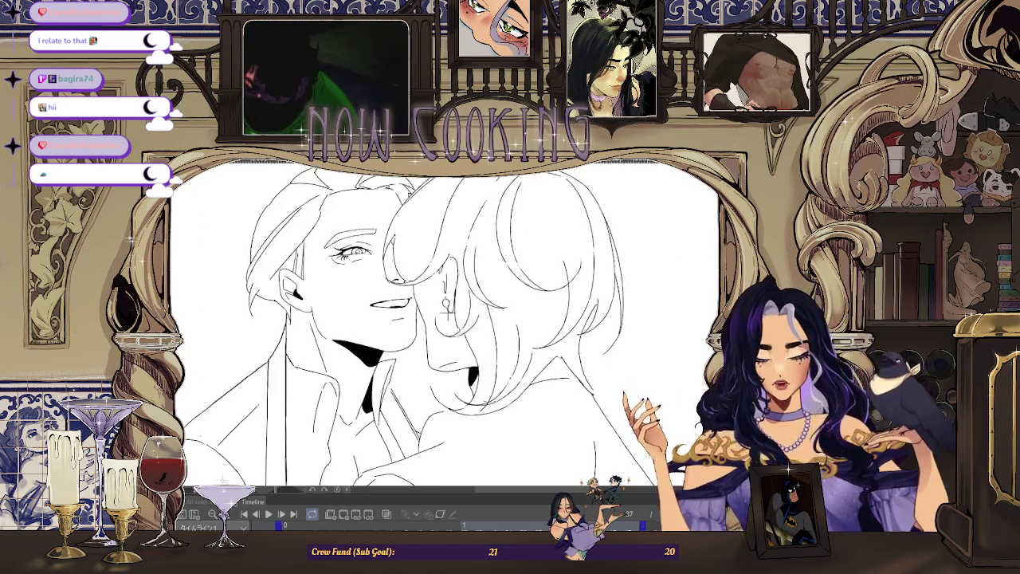
scroll(568, 295, up, 3)
scroll(494, 237, down, 2)
scroll(494, 238, down, 2)
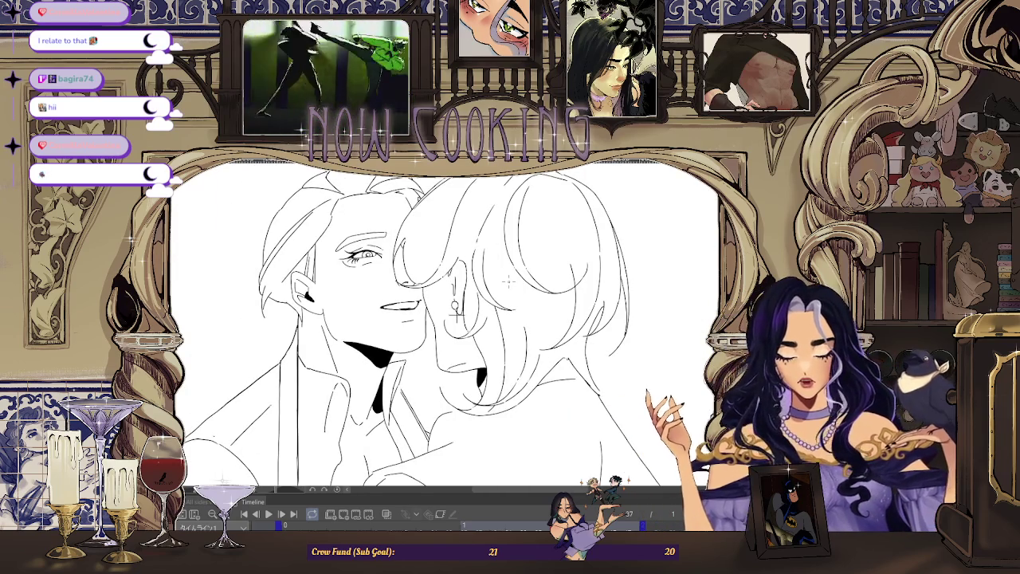
scroll(356, 185, up, 3)
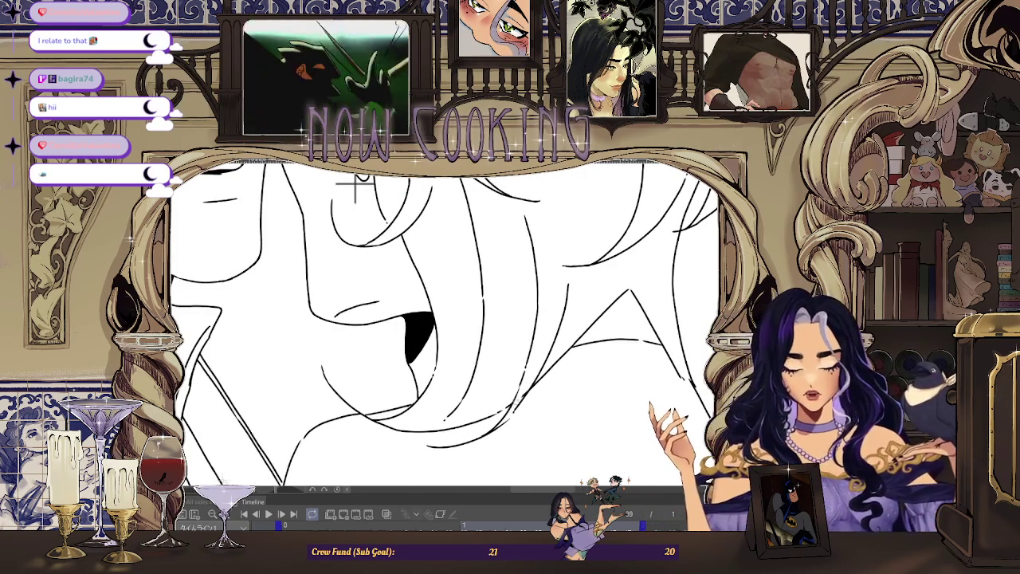
scroll(356, 185, down, 3)
scroll(616, 265, down, 1)
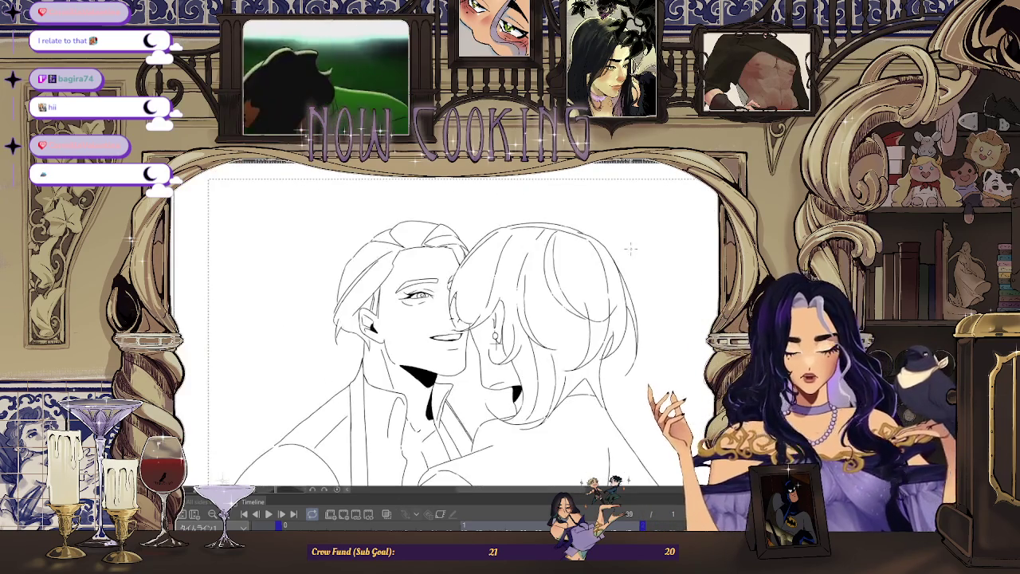
scroll(496, 338, up, 2)
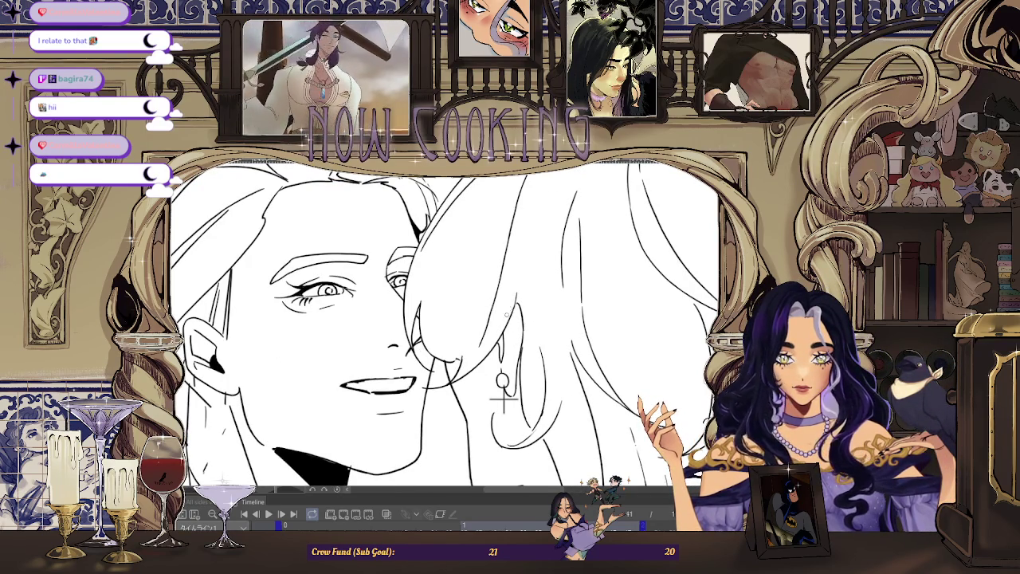
Step: Zoom around the cheek-to-cheek line art, fitting the whole page in view to check the lines
scroll(503, 396, down, 2)
scroll(416, 248, up, 2)
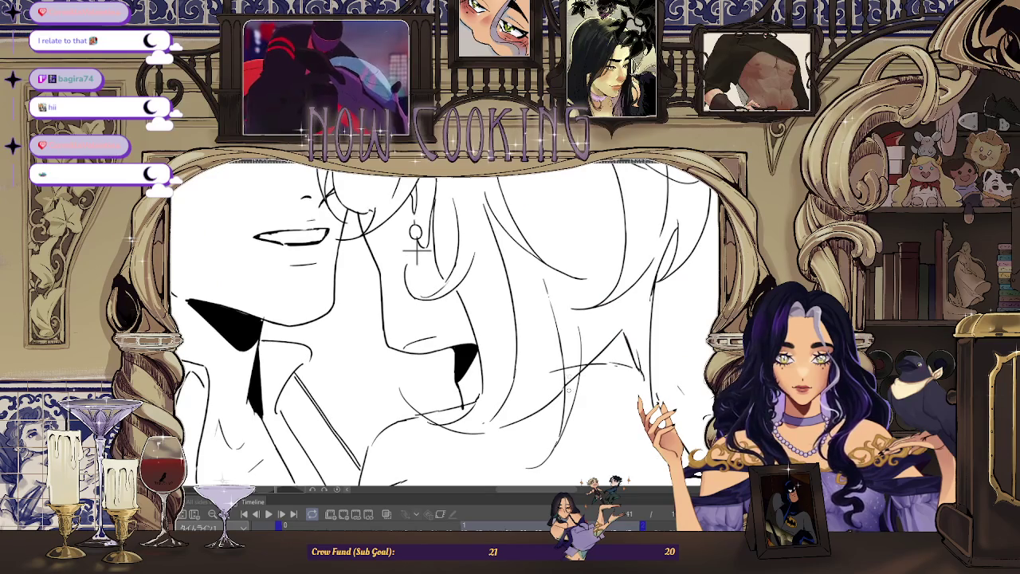
scroll(416, 250, down, 2)
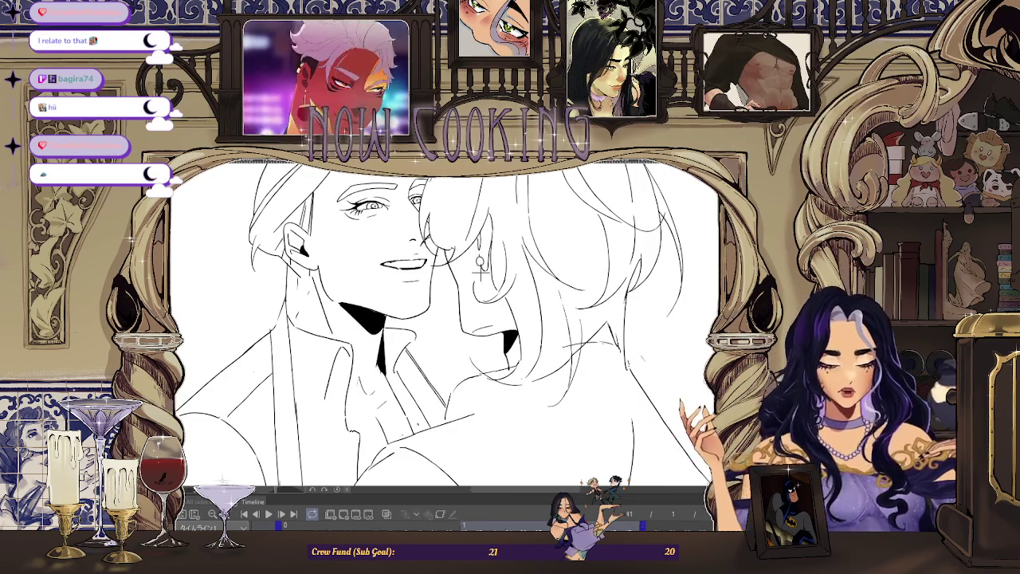
scroll(482, 268, up, 2)
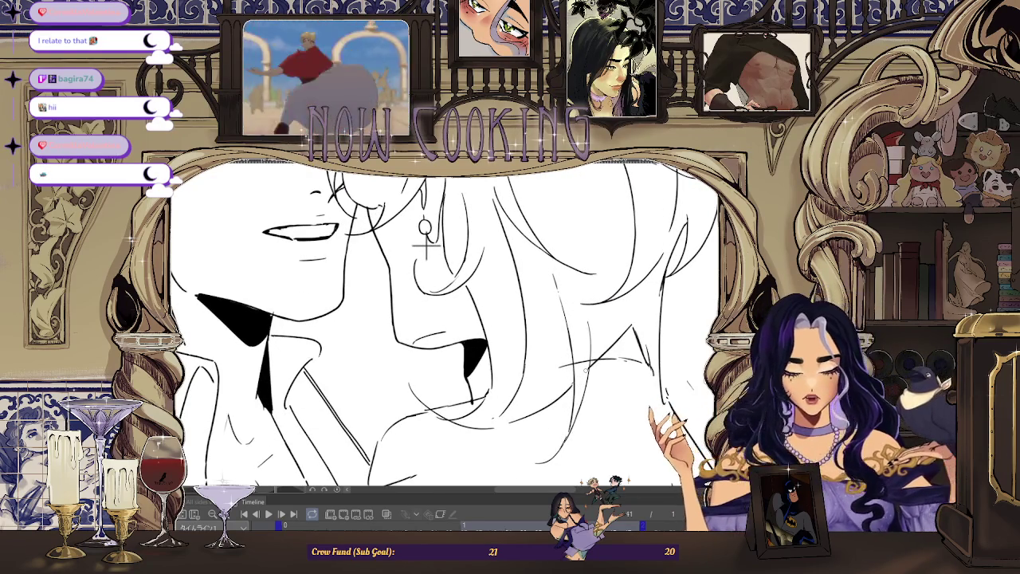
scroll(426, 247, down, 1)
scroll(425, 246, down, 2)
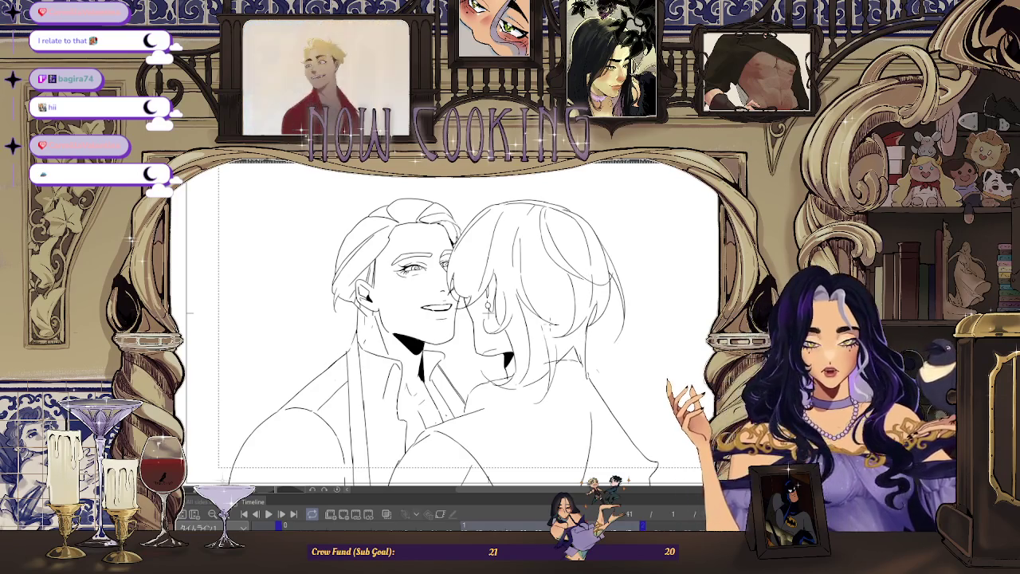
scroll(502, 377, up, 1)
scroll(502, 376, up, 2)
scroll(502, 375, up, 1)
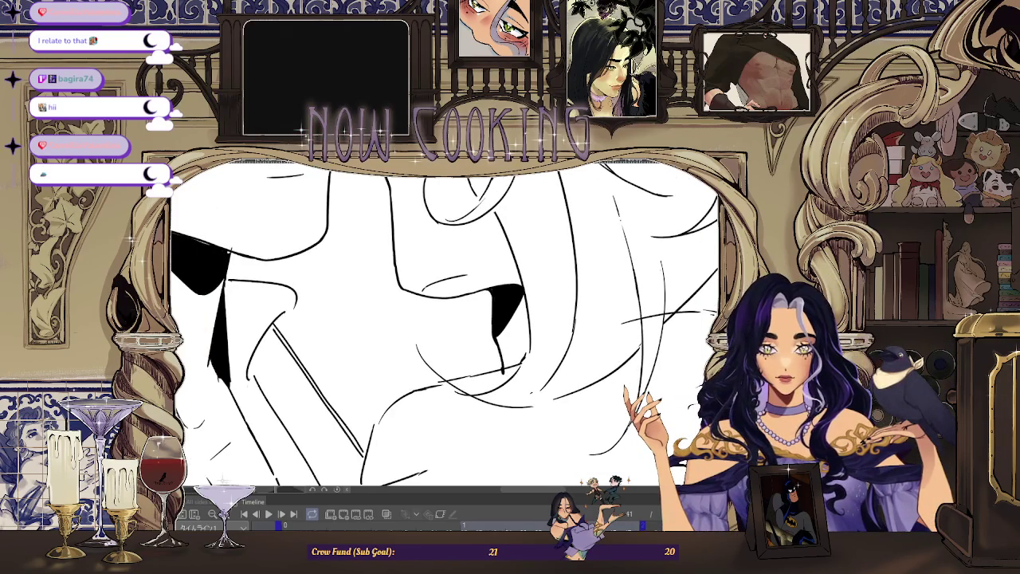
key(ctrl+0)
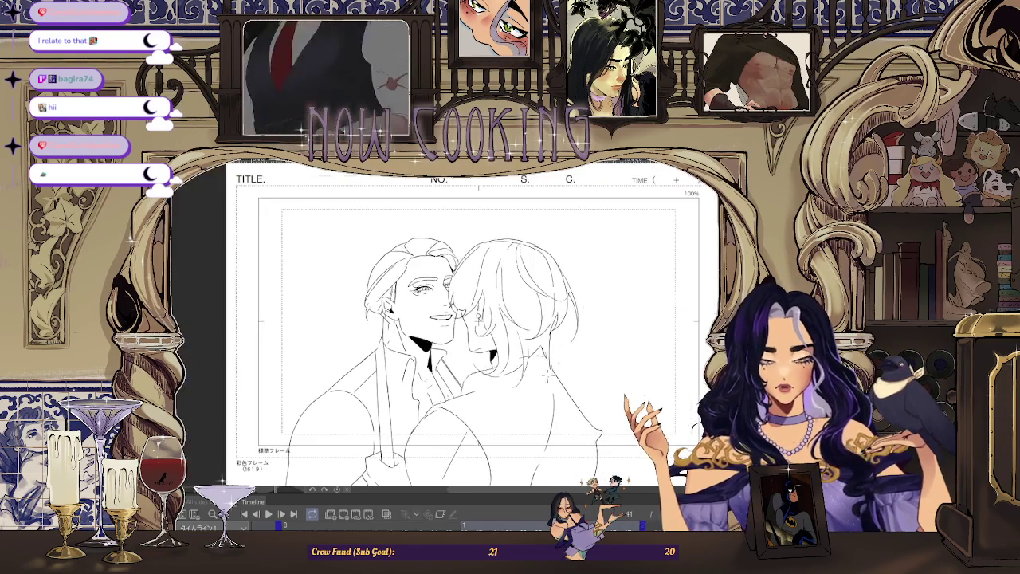
scroll(498, 367, up, 1)
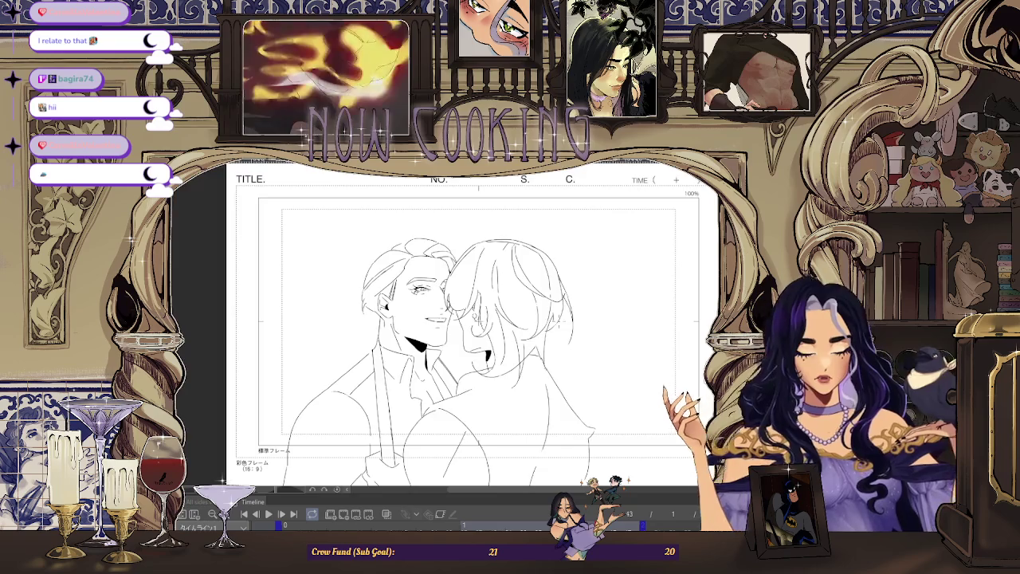
scroll(498, 367, up, 3)
scroll(498, 367, up, 1)
scroll(498, 367, down, 1)
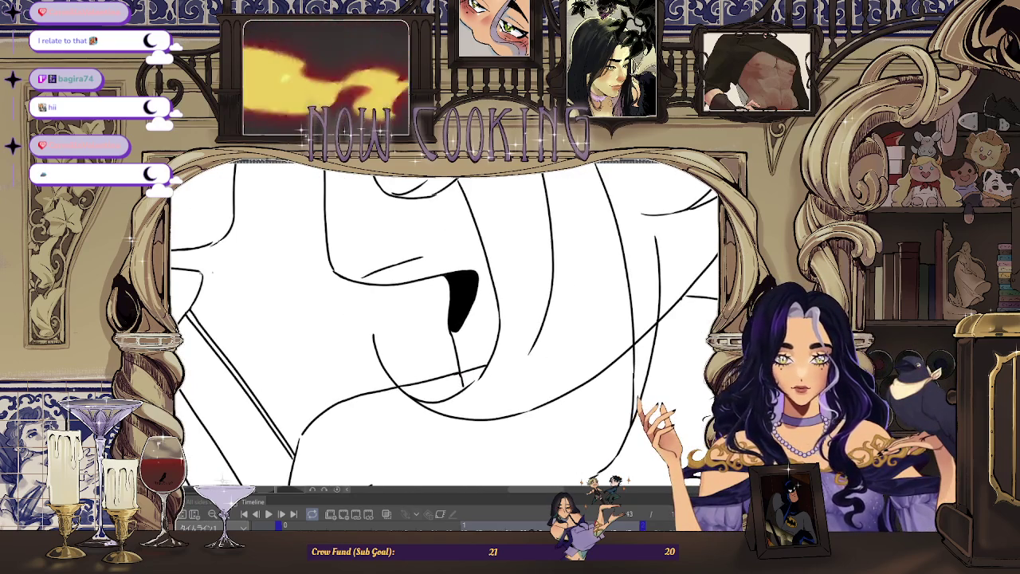
scroll(456, 383, up, 1)
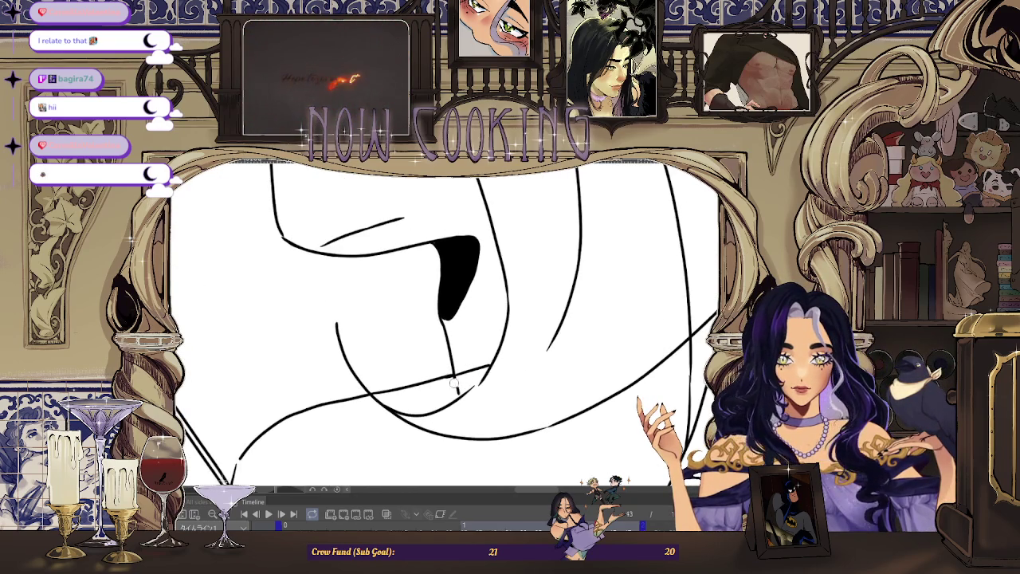
scroll(457, 389, down, 3)
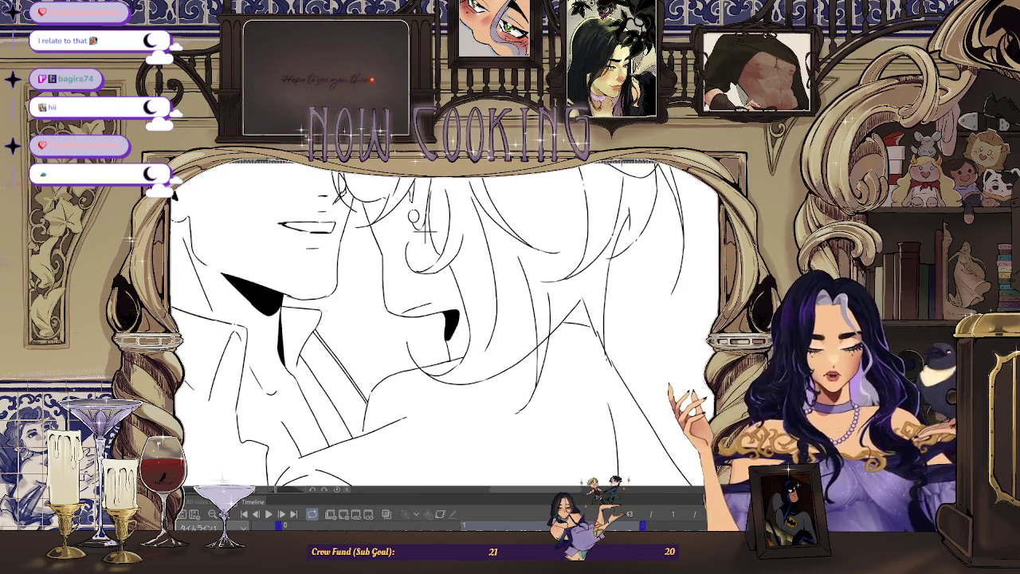
scroll(423, 230, down, 1)
scroll(478, 287, down, 2)
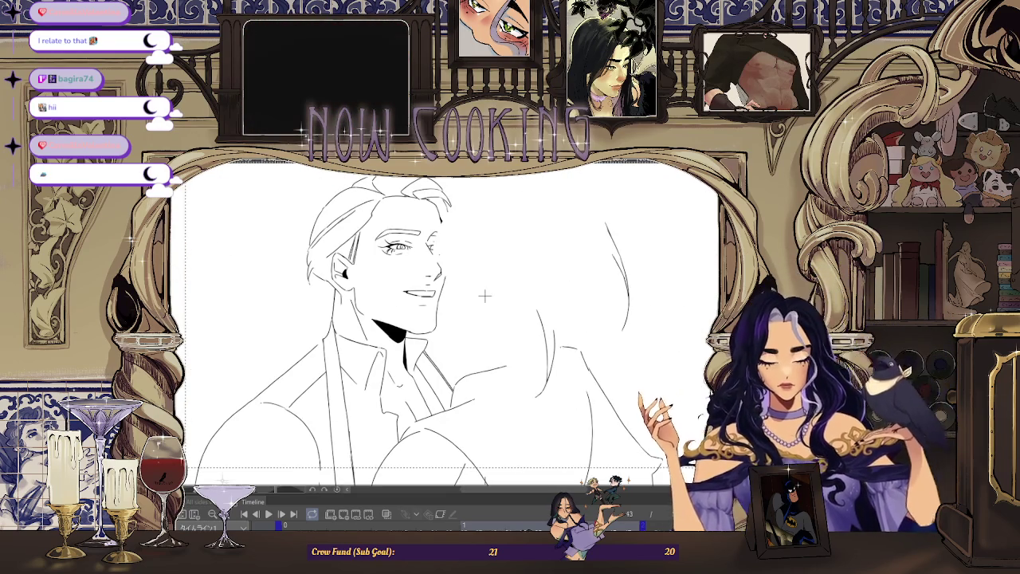
Step: Undo to bring back the second figure's head, then show onion-skin ghosts of neighbouring frames
key(ctrl+z)
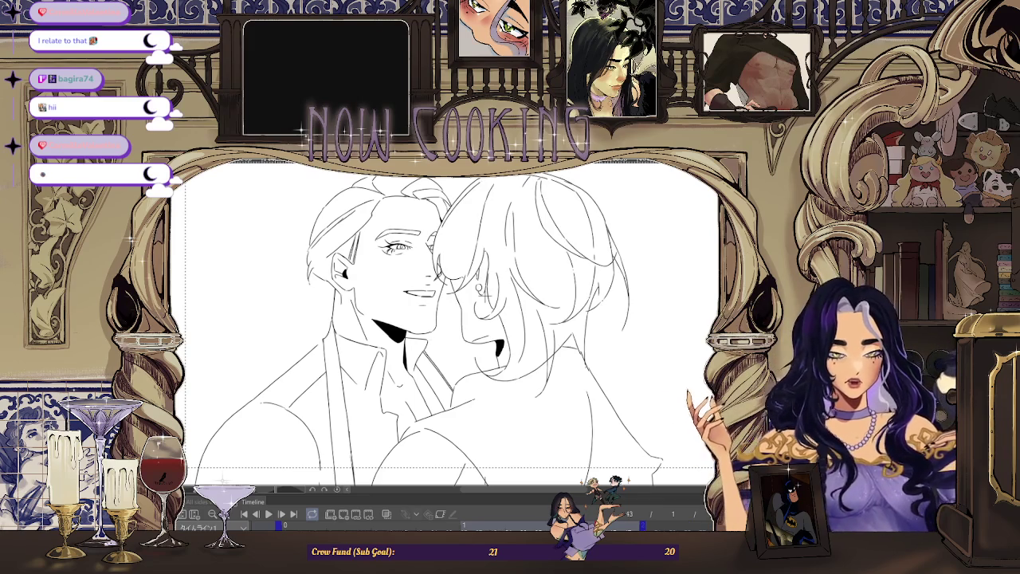
scroll(522, 375, up, 3)
scroll(522, 376, down, 1)
scroll(519, 376, up, 2)
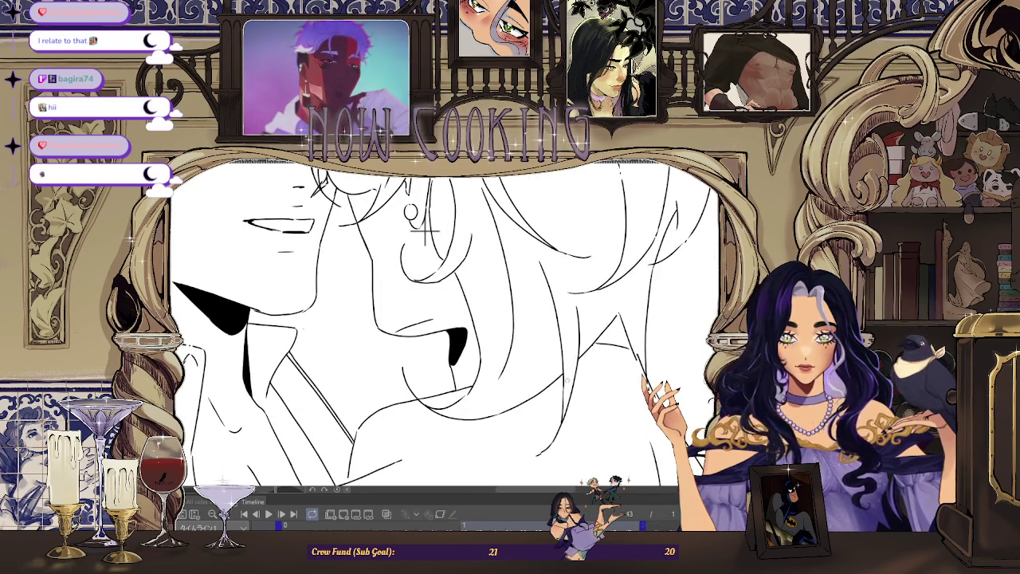
scroll(423, 230, down, 3)
scroll(627, 293, down, 2)
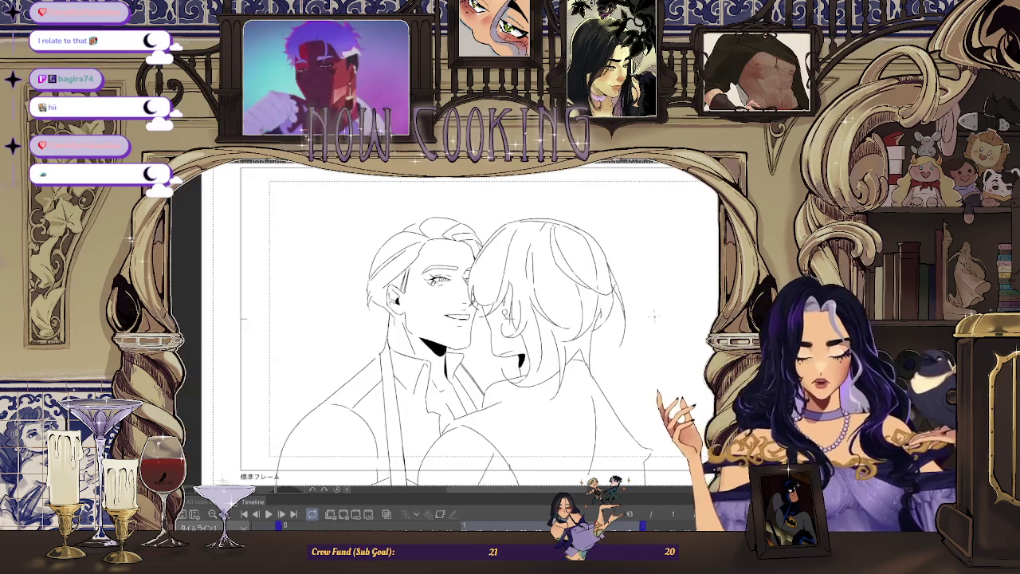
scroll(626, 313, down, 1)
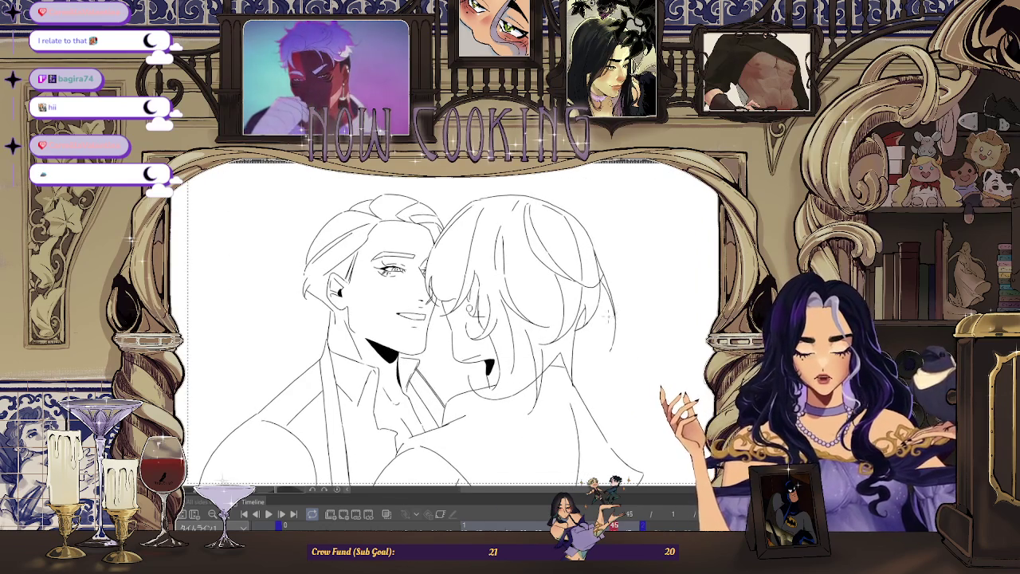
scroll(607, 318, up, 5)
scroll(518, 351, up, 1)
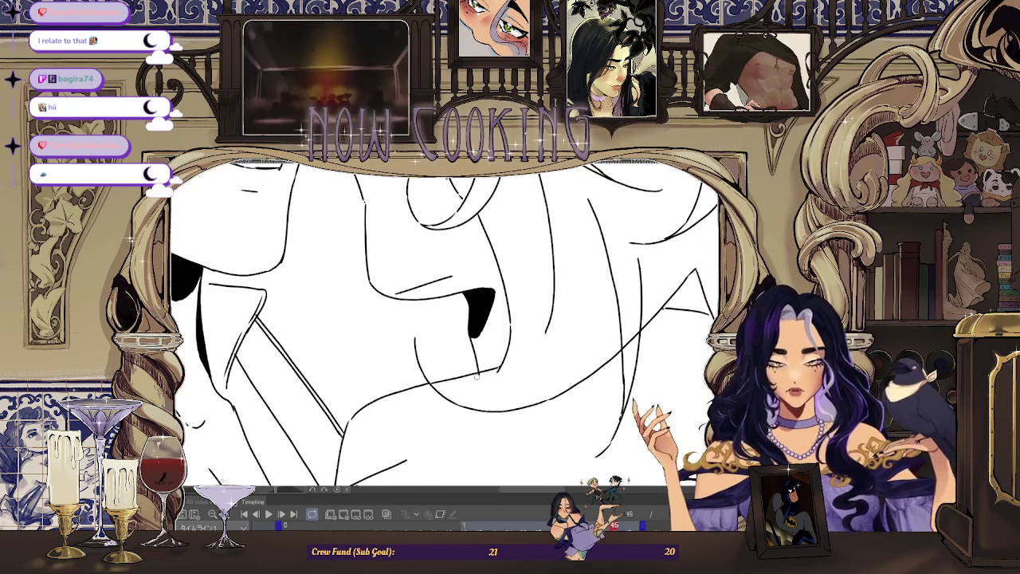
scroll(504, 367, down, 3)
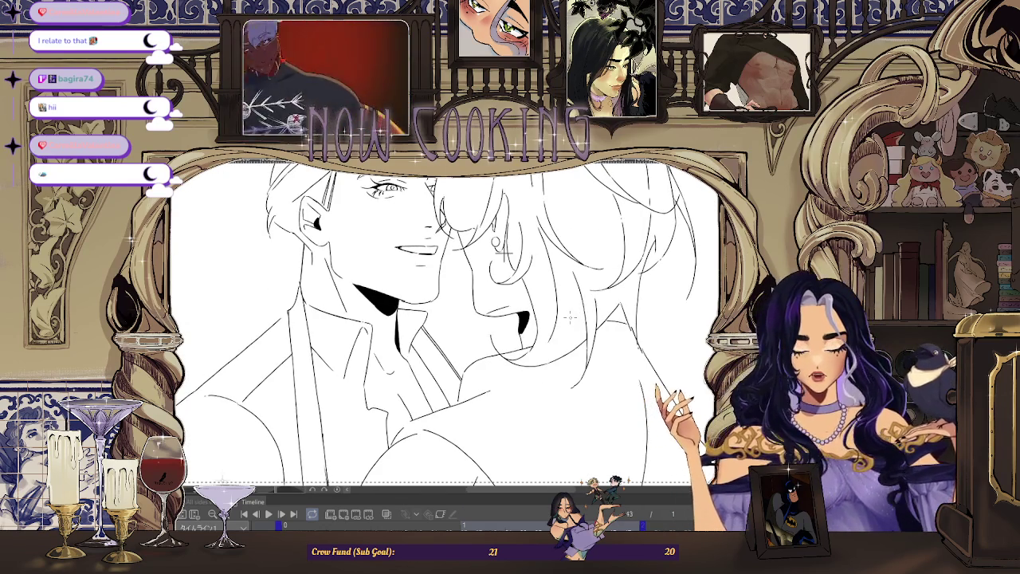
scroll(502, 251, up, 1)
click(439, 517)
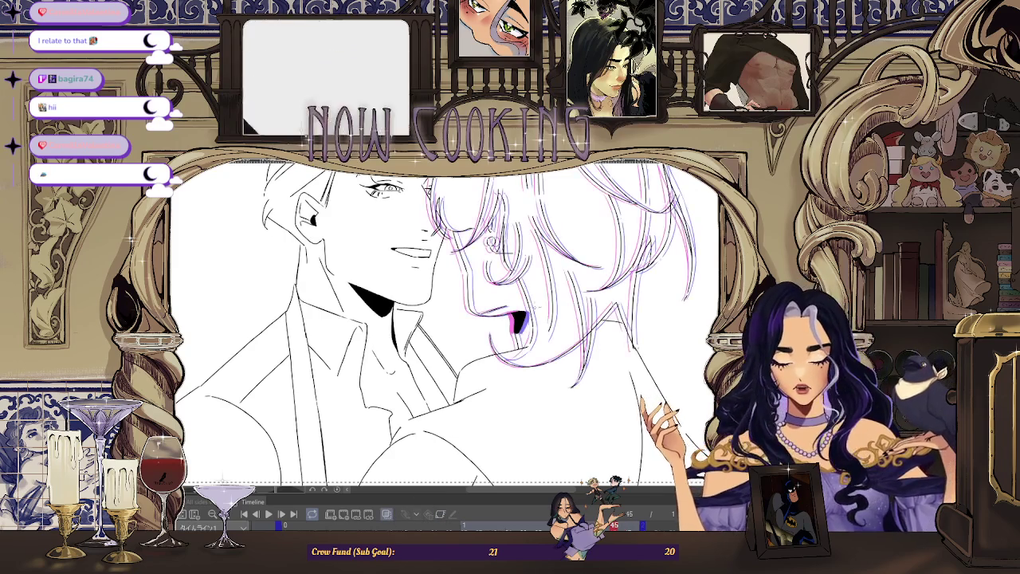
Step: Ink a clean black chin line on the right figure
scroll(515, 373, up, 3)
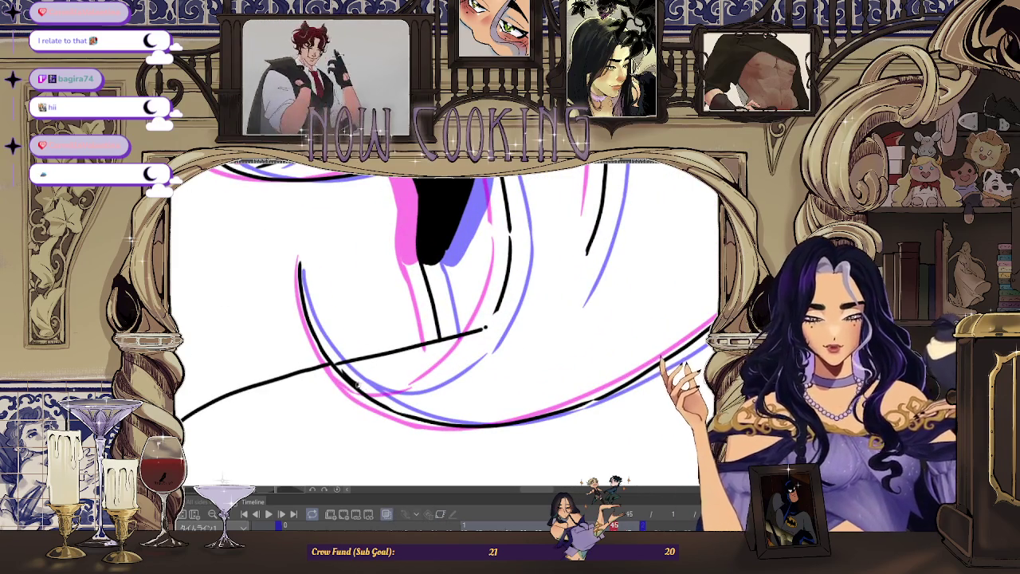
mouse_move(348, 381)
mouse_down()
mouse_move(427, 389)
mouse_move(493, 316)
mouse_up()
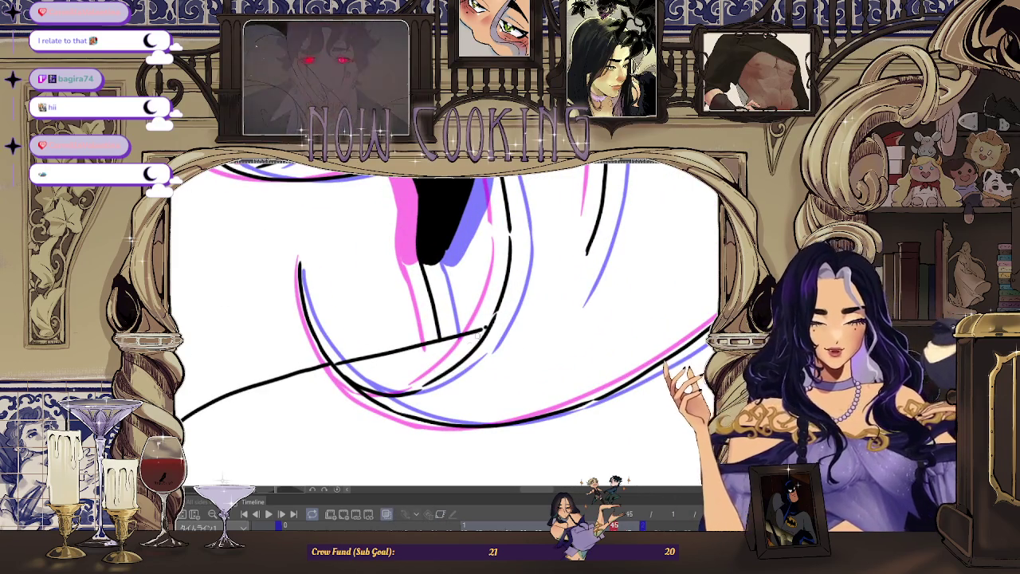
scroll(495, 313, down, 2)
scroll(495, 312, down, 2)
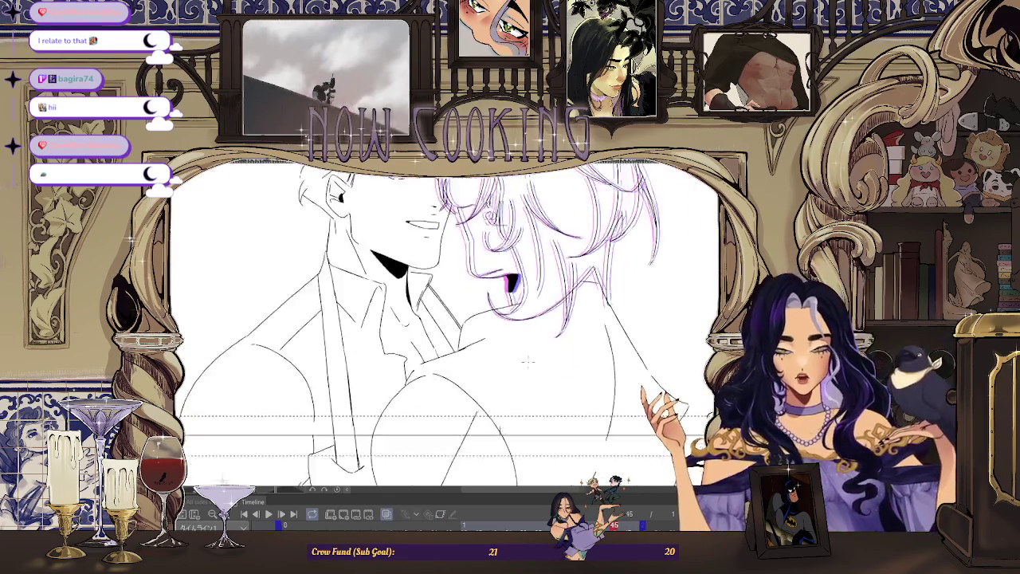
scroll(495, 313, down, 2)
Step: Hide the onion-skin ghosts and zoom over the jaw and neck shadows to check them
click(386, 515)
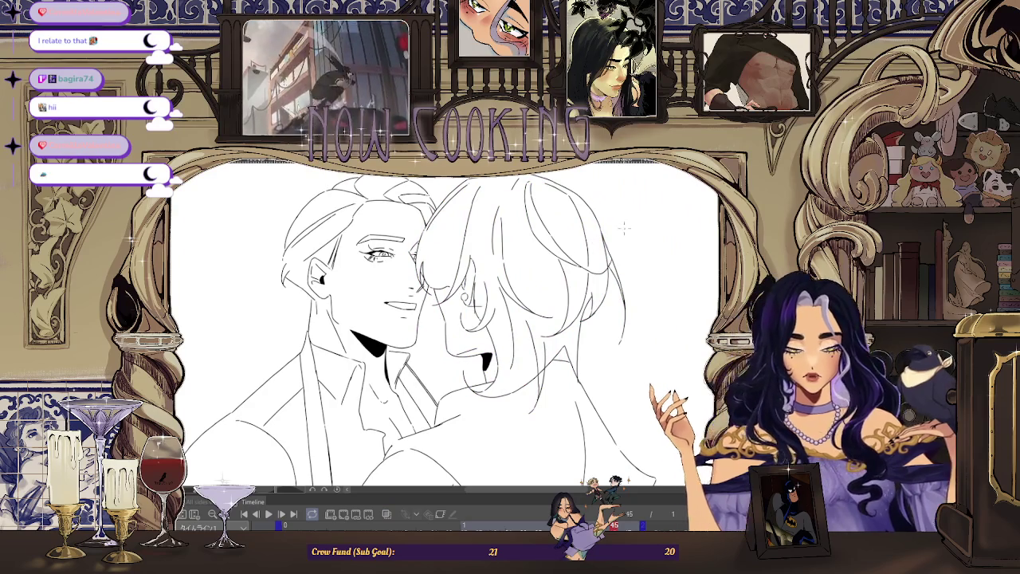
scroll(519, 349, up, 2)
scroll(519, 348, up, 1)
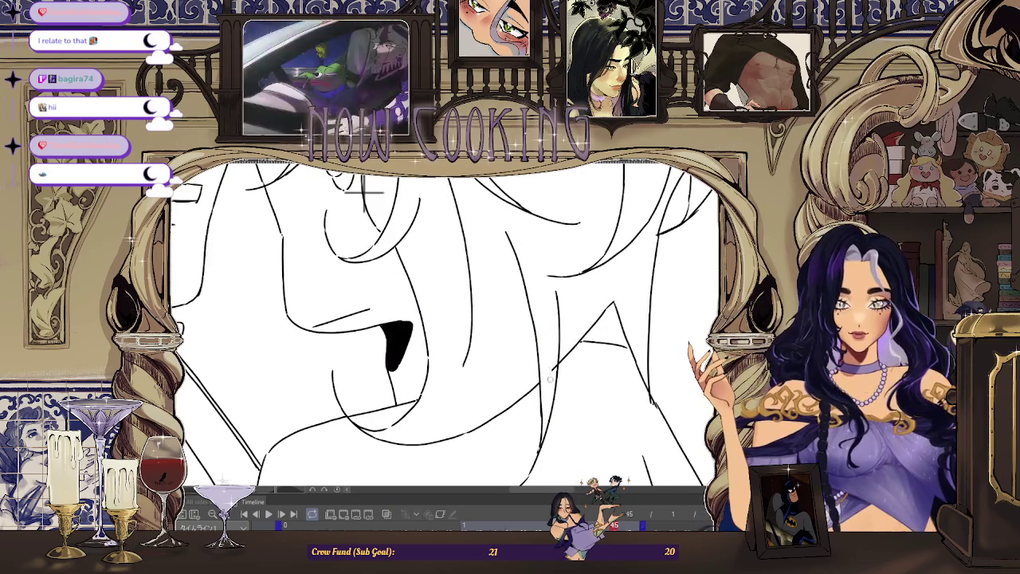
scroll(553, 354, down, 3)
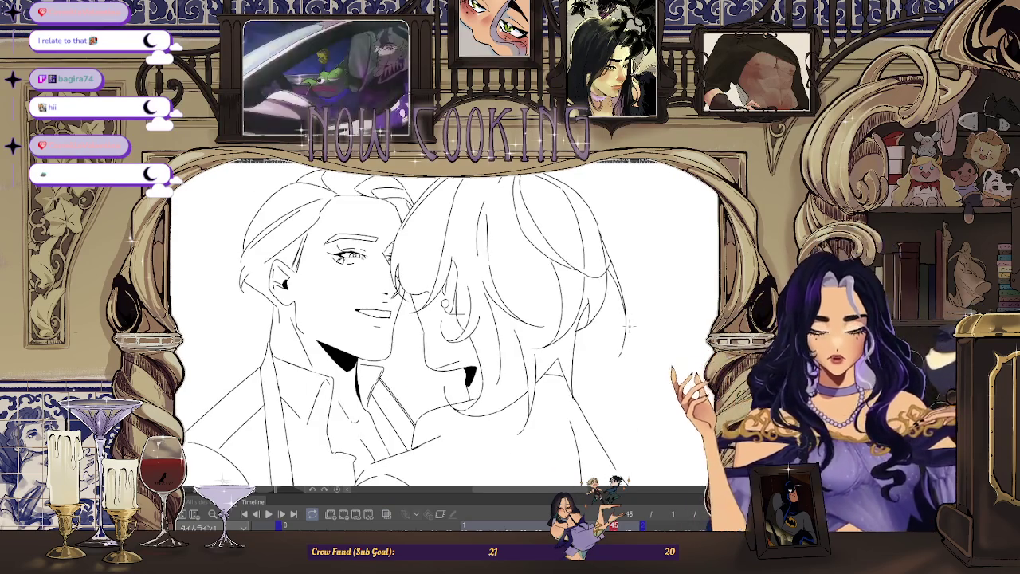
scroll(623, 325, up, 1)
scroll(624, 325, up, 1)
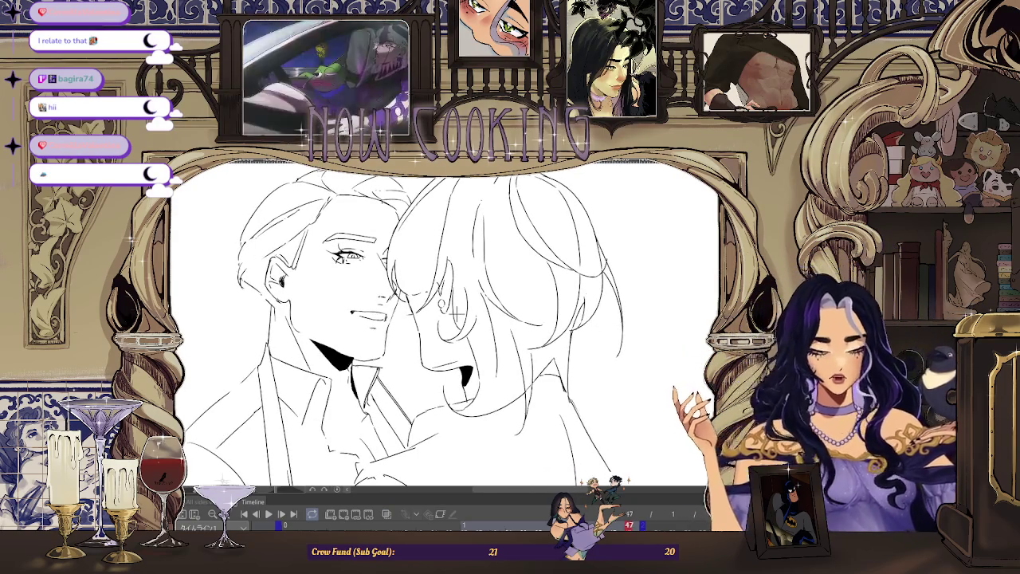
scroll(526, 381, up, 1)
scroll(526, 381, up, 1)
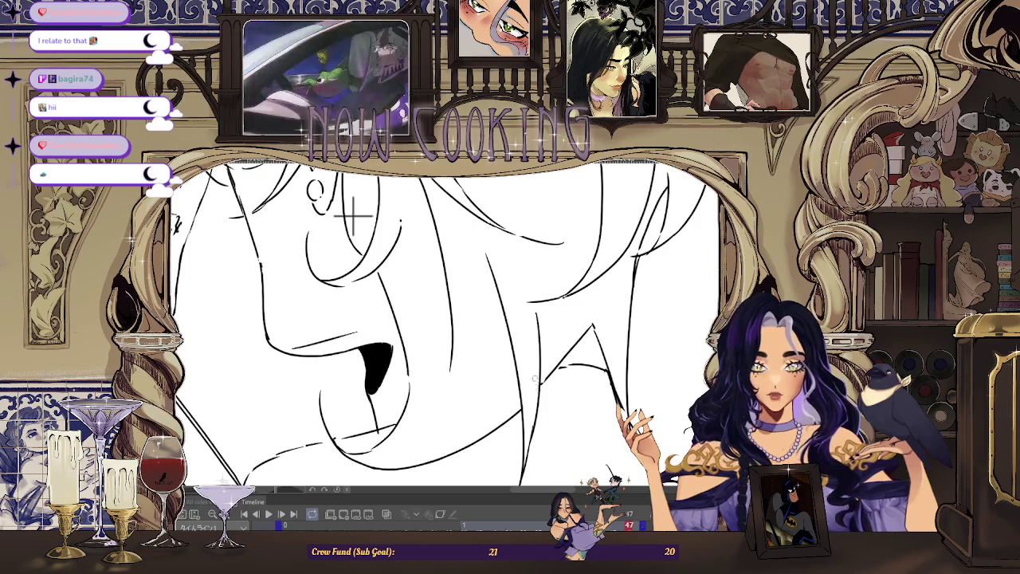
scroll(351, 215, up, 1)
scroll(352, 215, down, 2)
scroll(351, 215, down, 1)
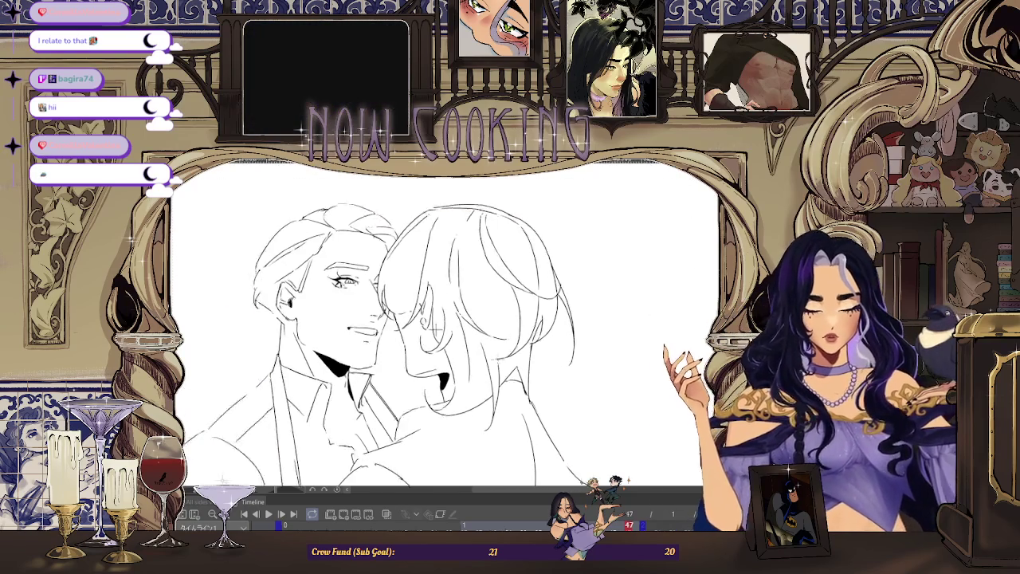
Step: Zoom in and out over the looping animation to review the two figures' inked frames
scroll(408, 279, up, 1)
scroll(408, 279, up, 1)
scroll(408, 279, down, 2)
scroll(495, 303, down, 1)
scroll(575, 316, down, 1)
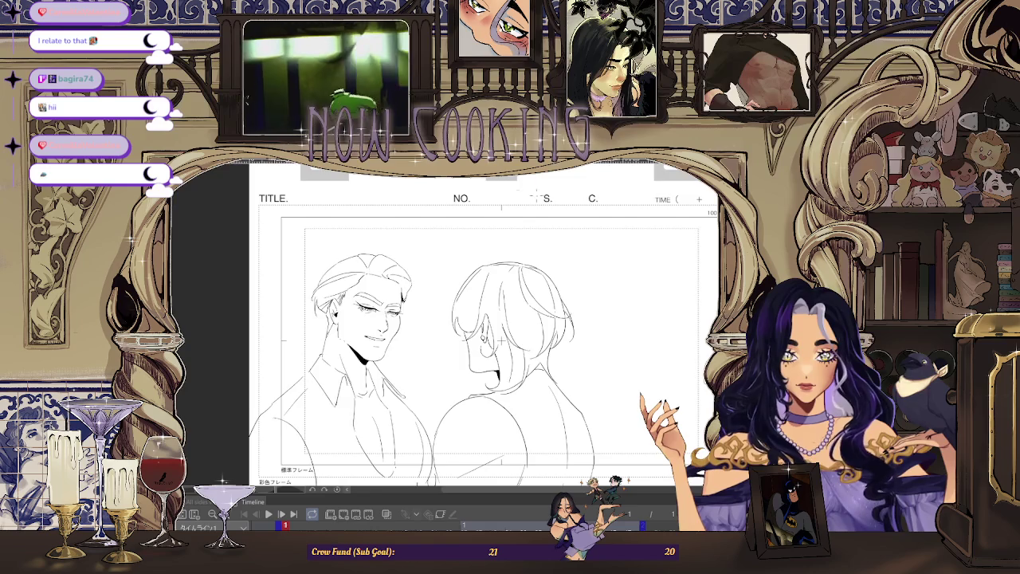
scroll(533, 335, up, 1)
scroll(489, 351, down, 2)
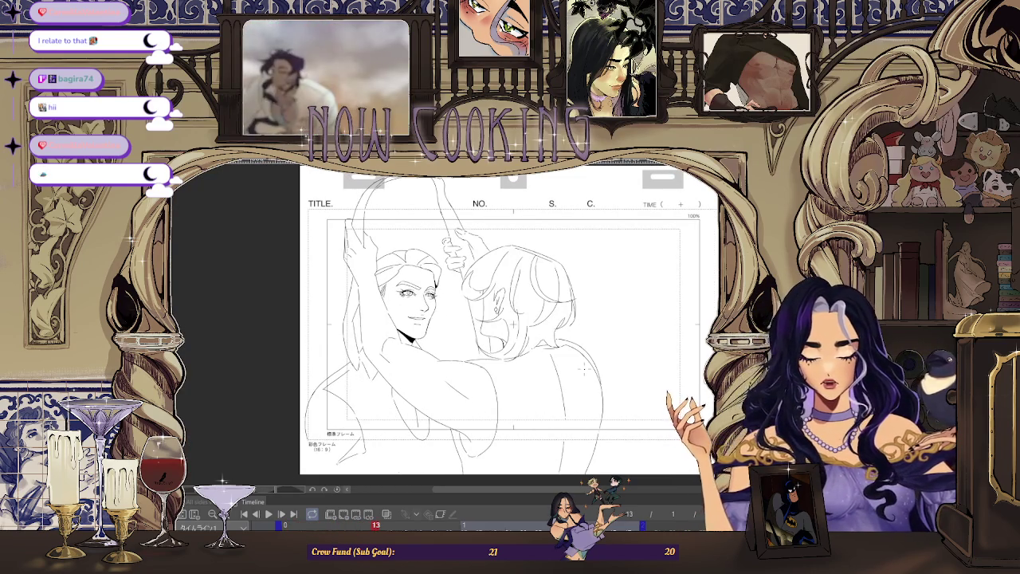
scroll(525, 307, up, 2)
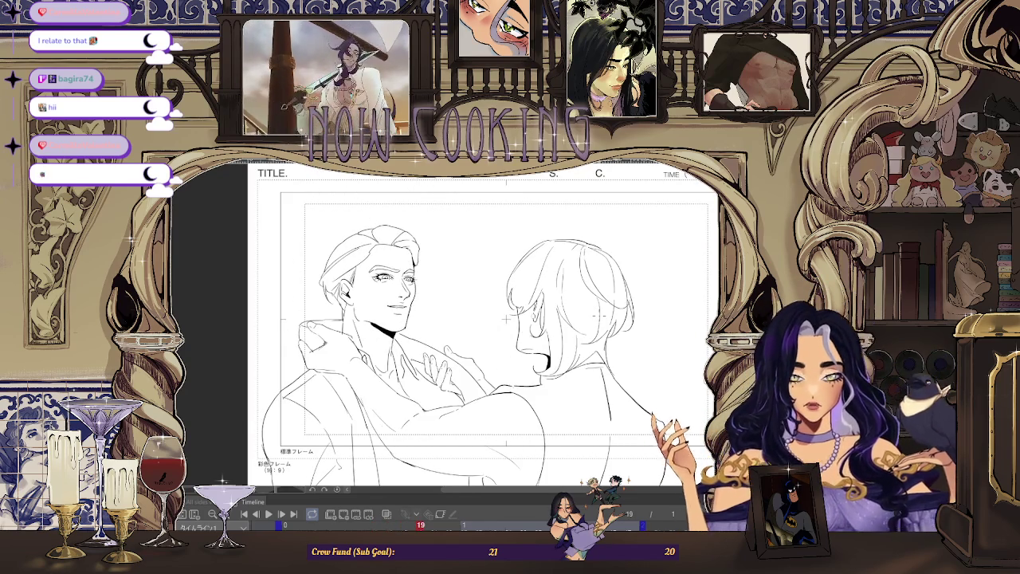
scroll(359, 239, up, 2)
scroll(285, 193, up, 4)
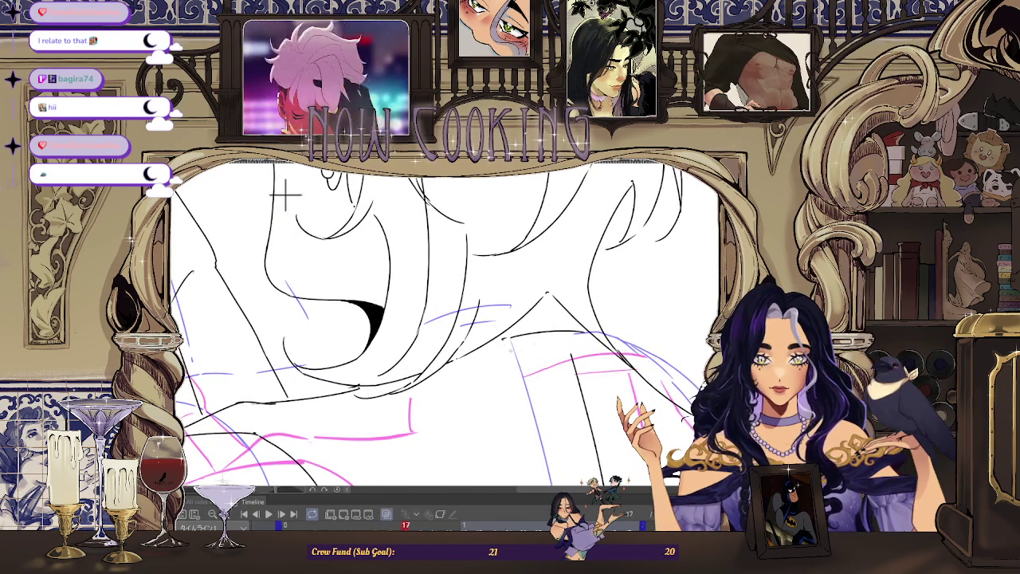
scroll(285, 194, down, 3)
scroll(286, 193, down, 3)
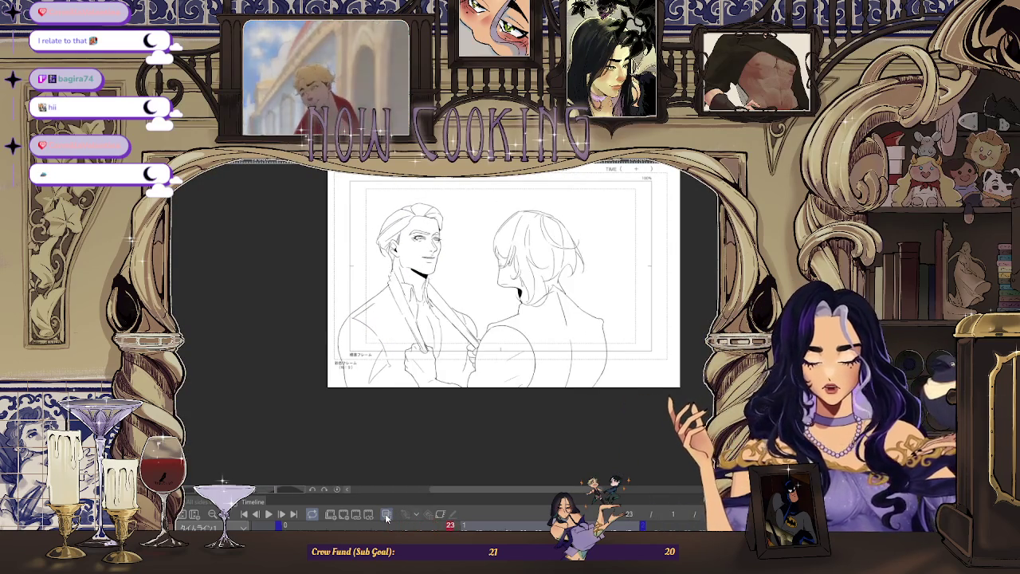
scroll(556, 307, up, 5)
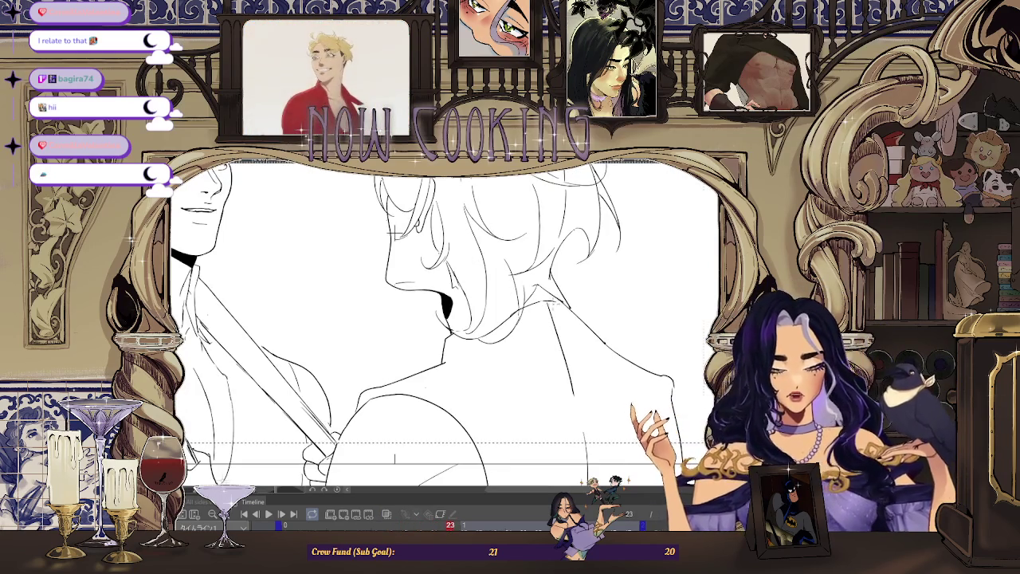
scroll(556, 307, down, 2)
scroll(556, 307, down, 1)
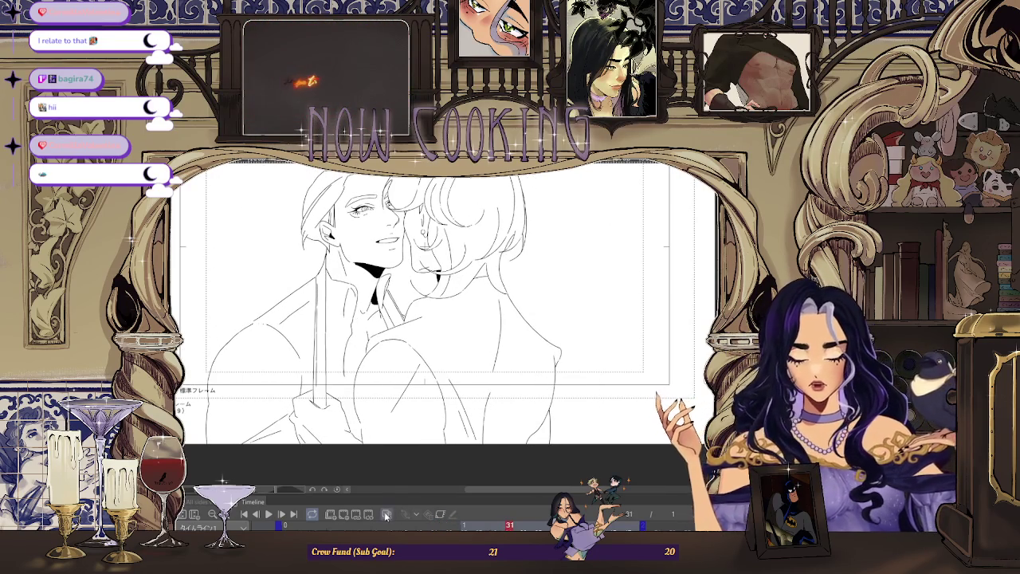
Step: Toggle onion-skin ghosts on and off while zooming in and out on the two figures
click(387, 515)
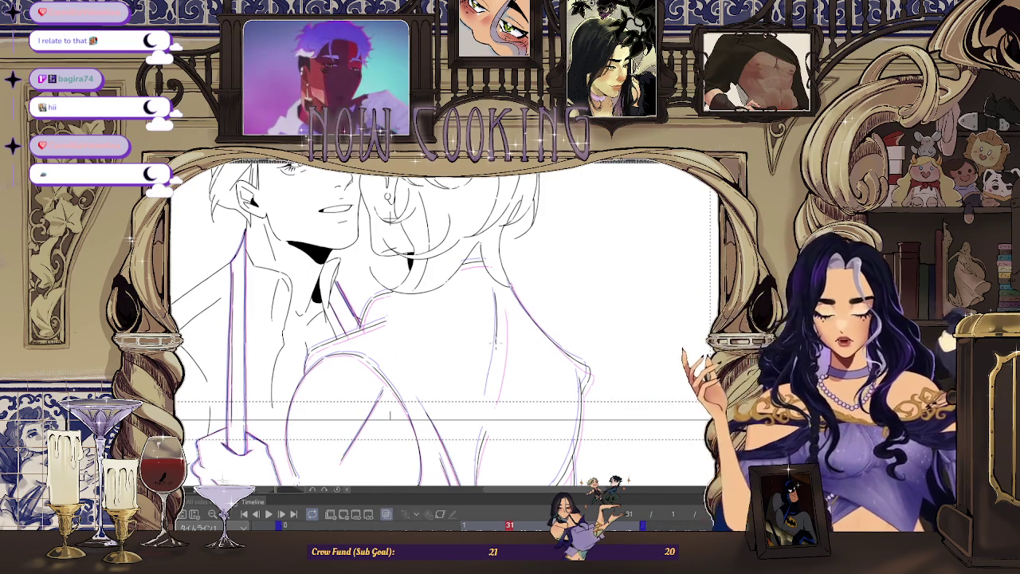
key(ctrl+minus)
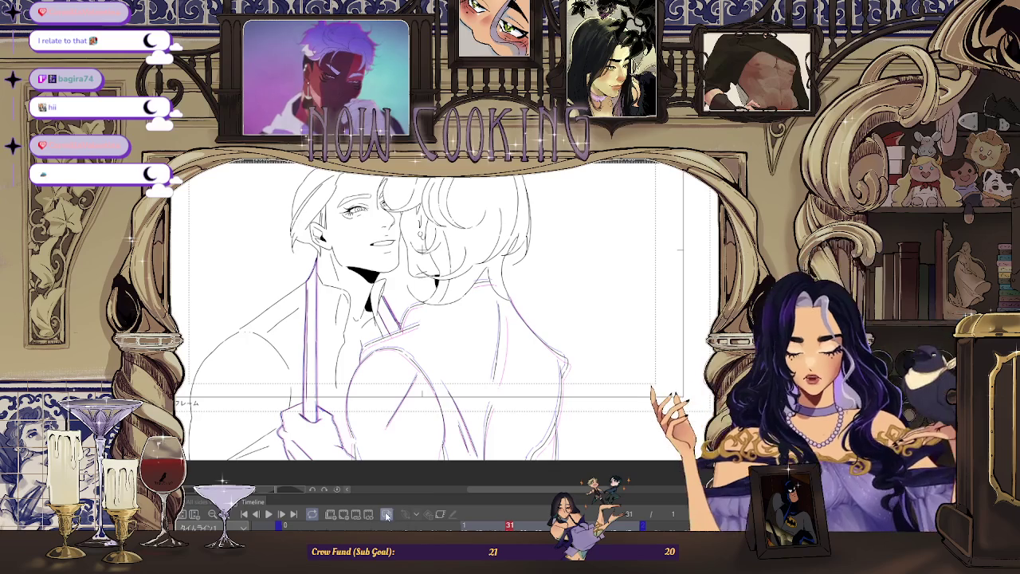
click(386, 514)
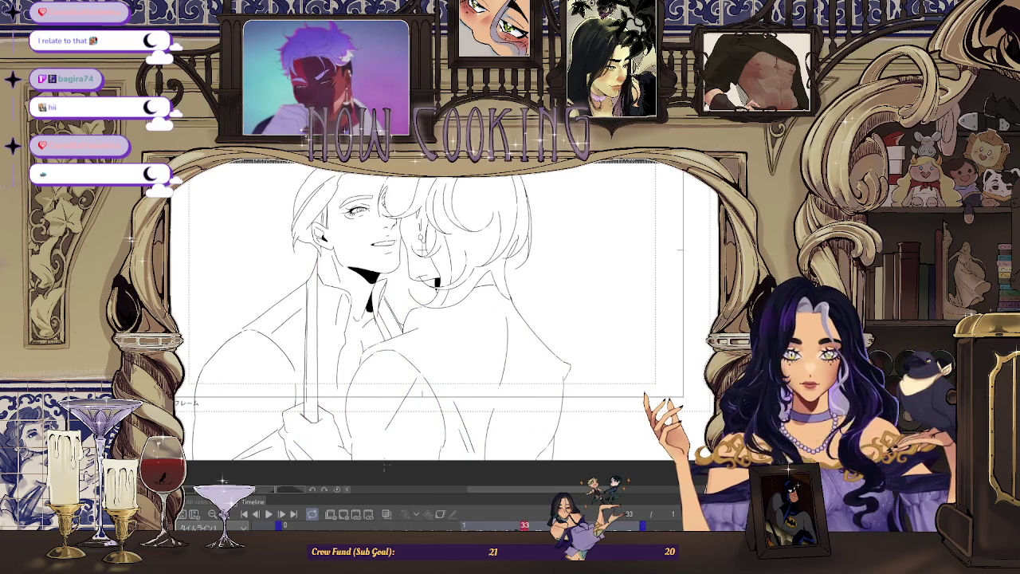
key(ctrl+plus)
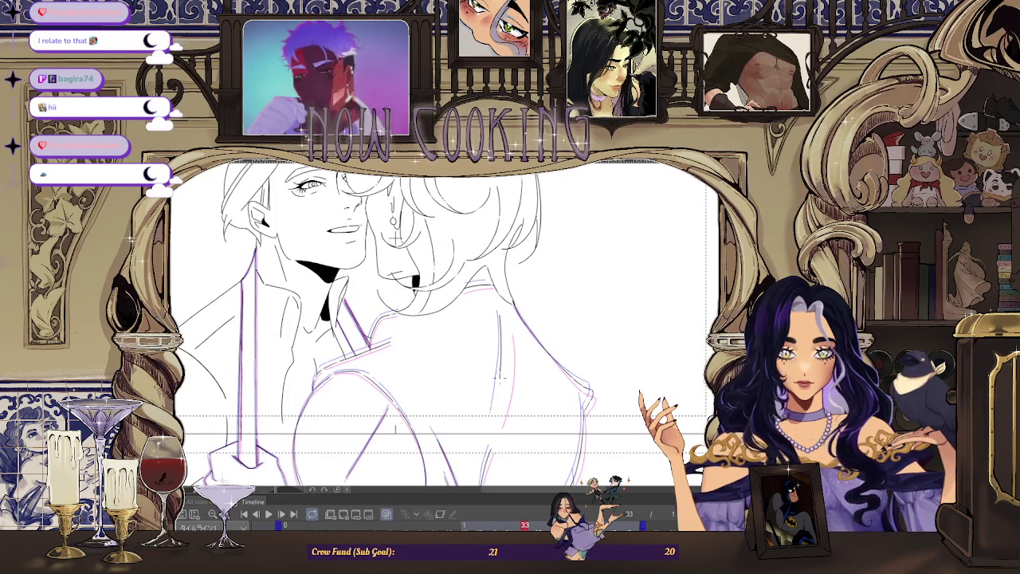
key(ctrl+minus)
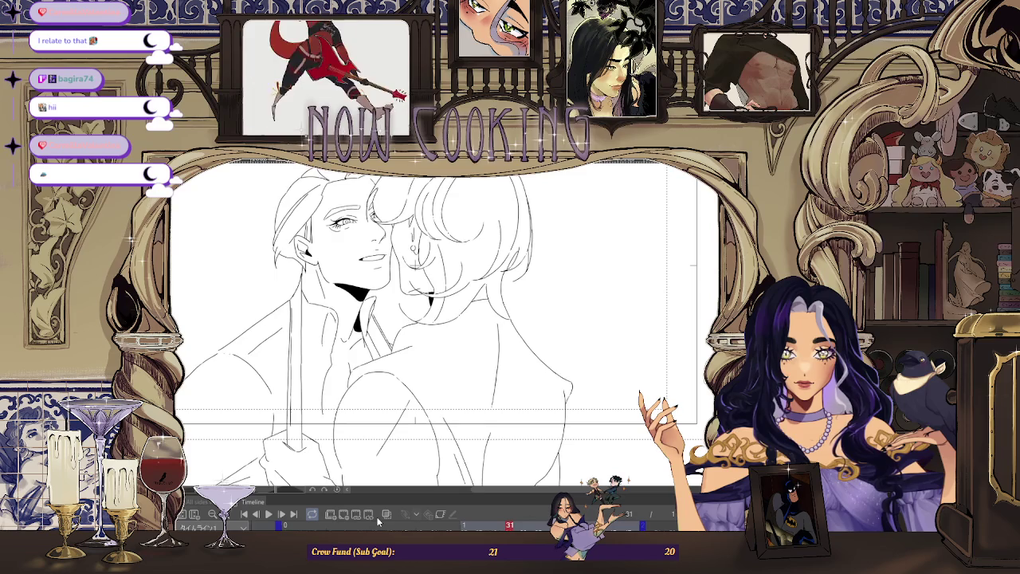
click(386, 514)
click(385, 514)
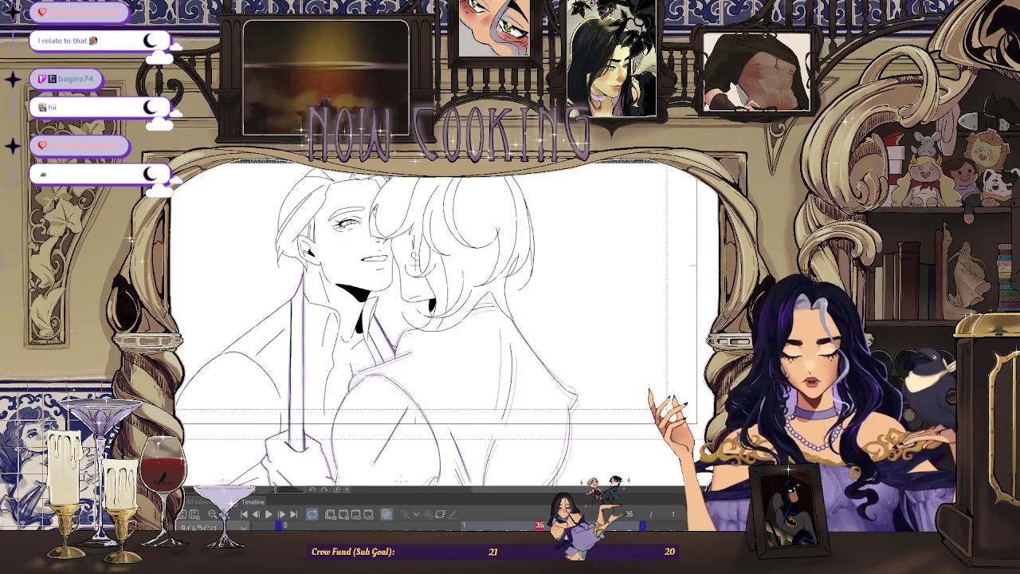
key(ctrl+plus)
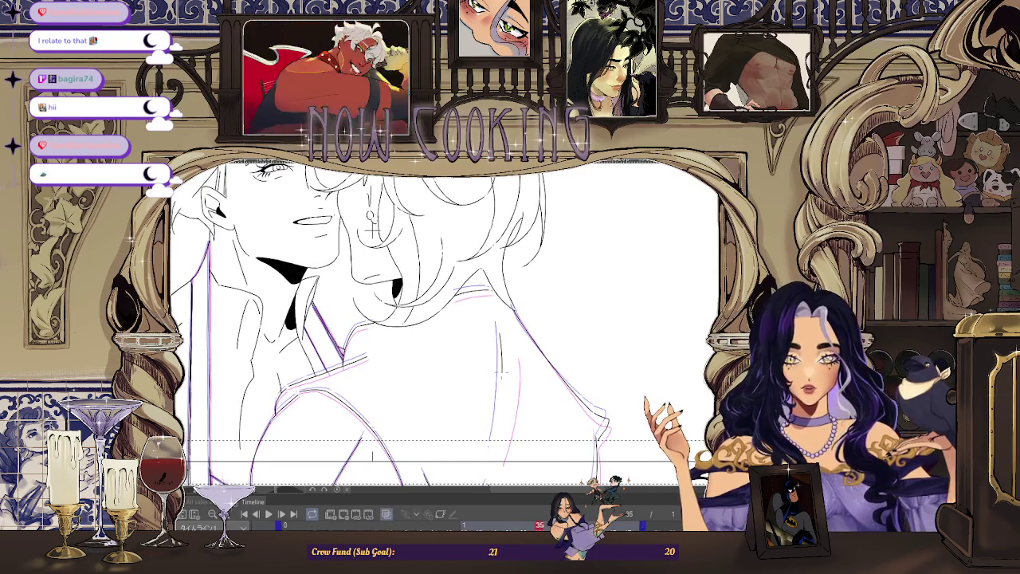
key(ctrl+minus)
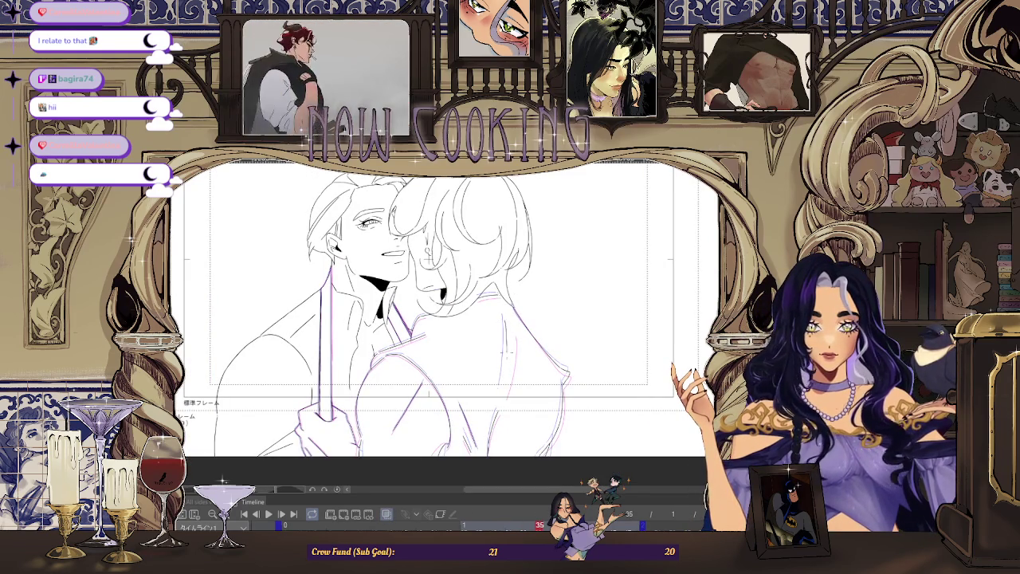
click(385, 514)
Step: Play the animation without onion-skin ghosts on a whole-page view
key(ctrl+minus)
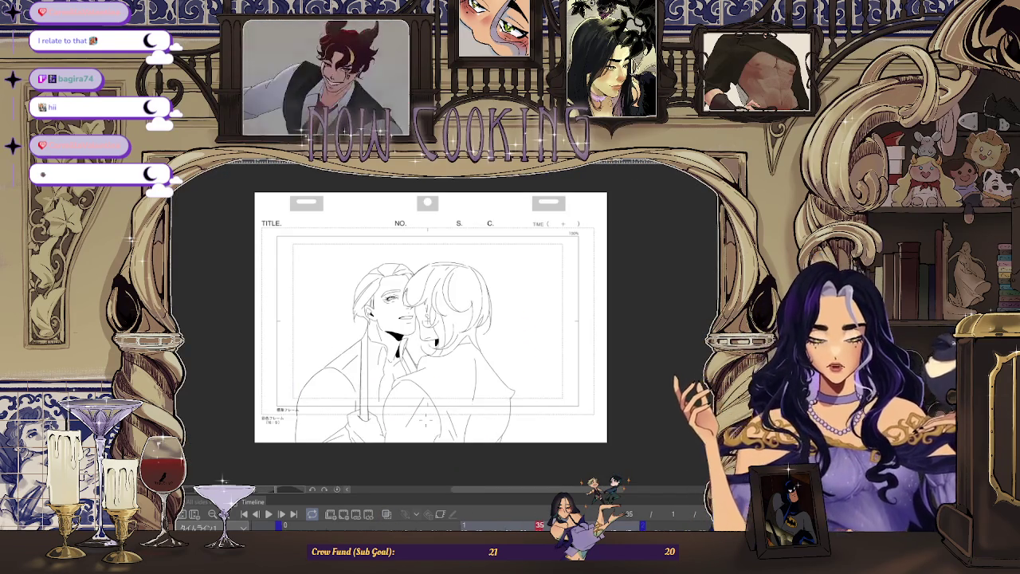
key(Return)
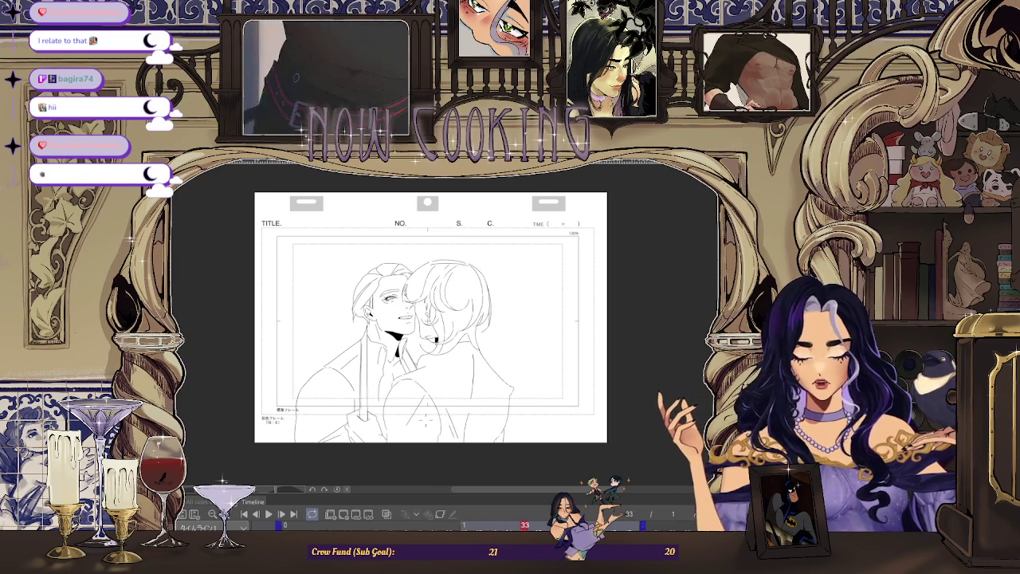
scroll(476, 357, up, 3)
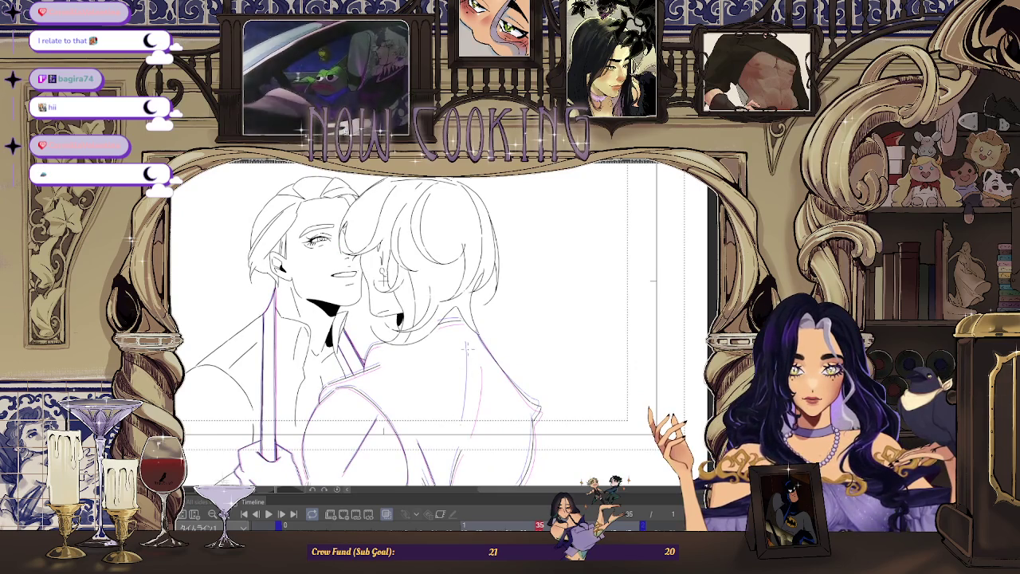
key(ctrl+0)
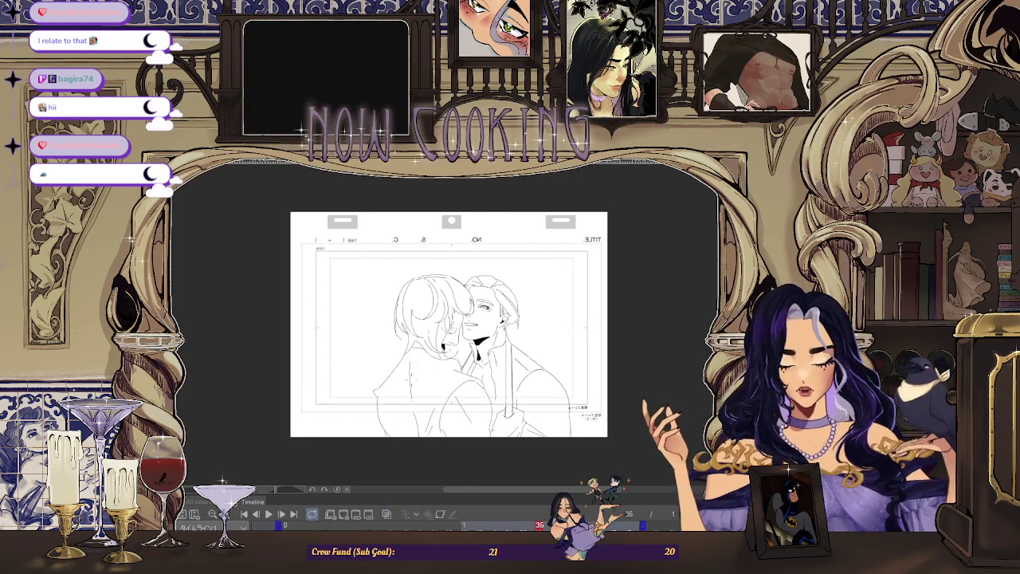
Step: Toggle onion skin off and on to compare neighbouring frames
scroll(416, 392, up, 3)
scroll(415, 391, up, 1)
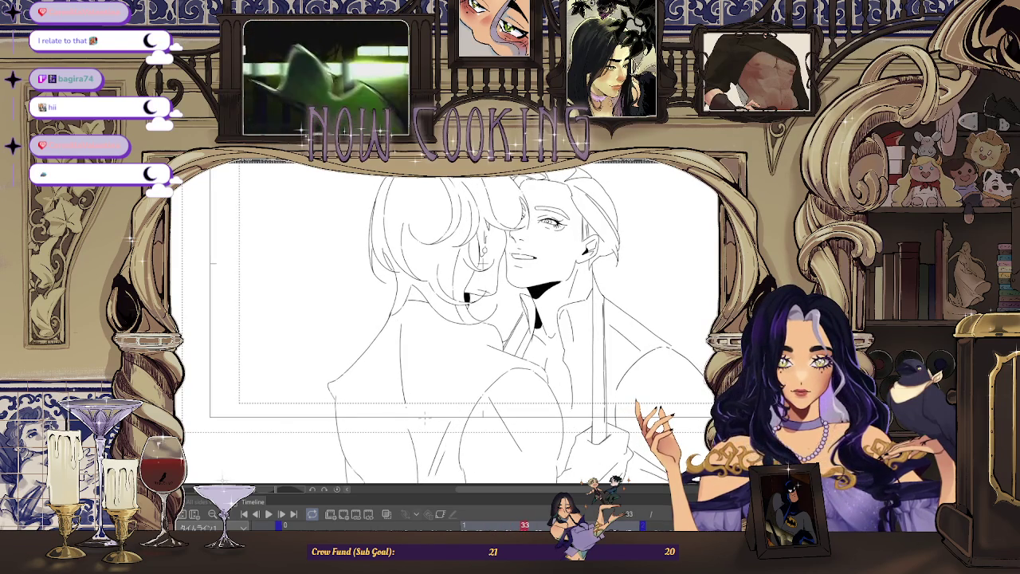
click(387, 515)
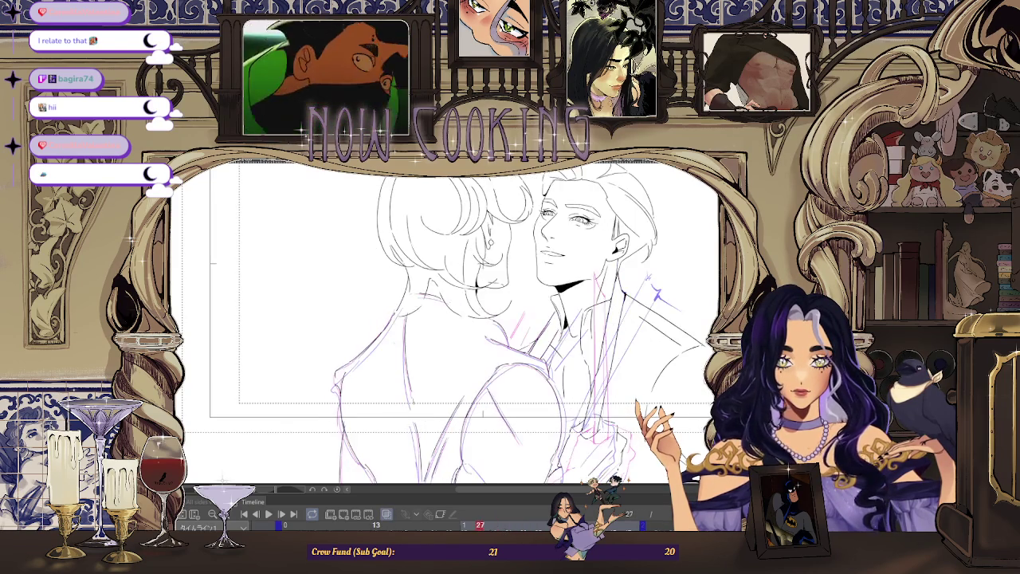
click(386, 515)
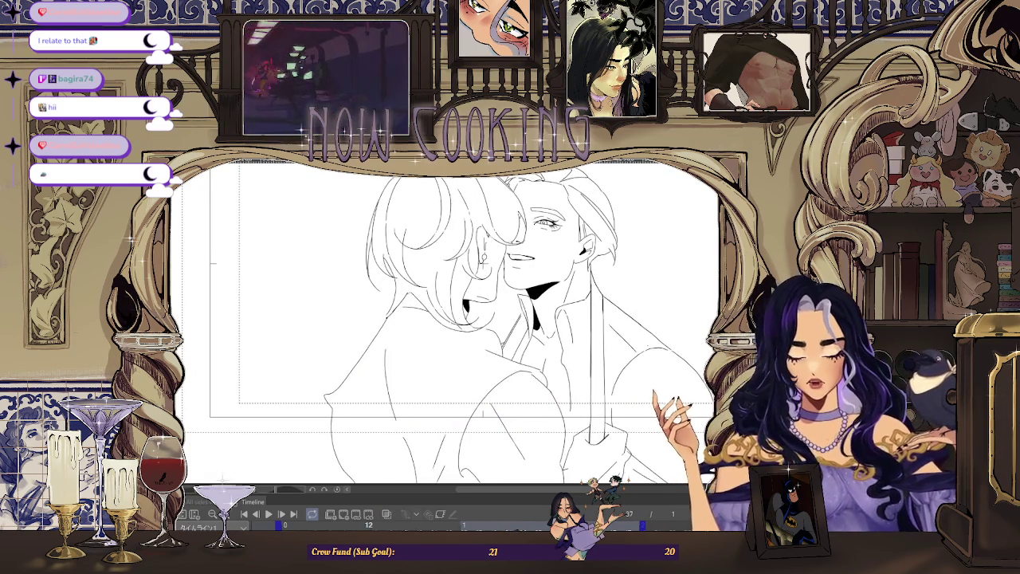
click(387, 515)
Step: Fit the whole page in view and flip the canvas back to its normal orientation
scroll(382, 377, up, 3)
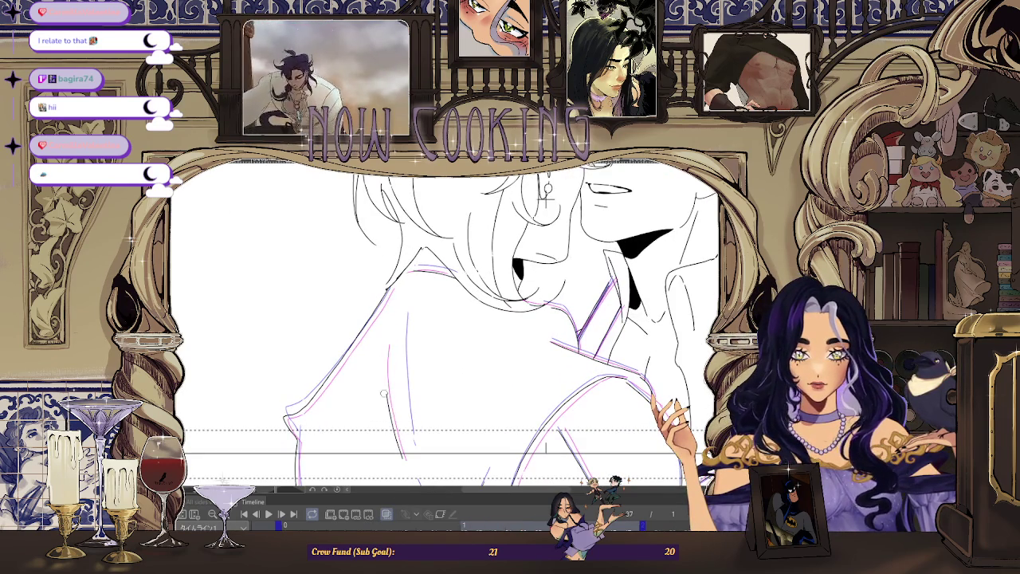
scroll(446, 335, down, 3)
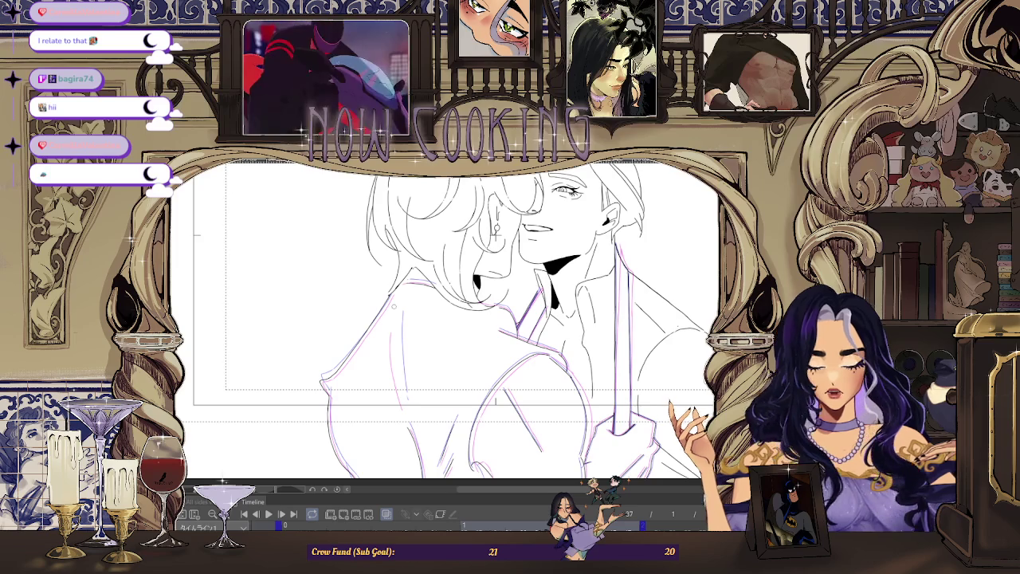
scroll(393, 306, up, 1)
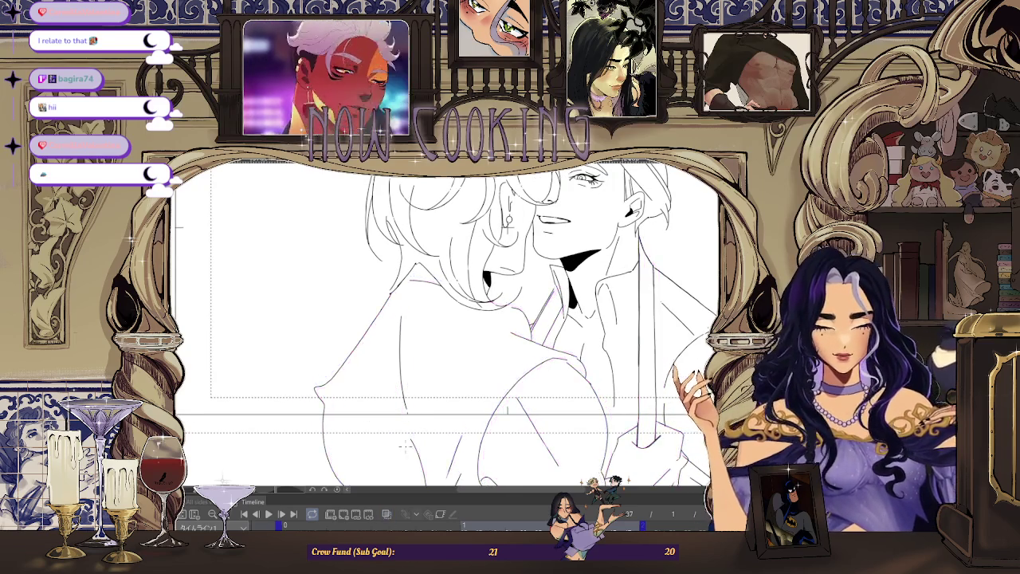
key(ctrl+0)
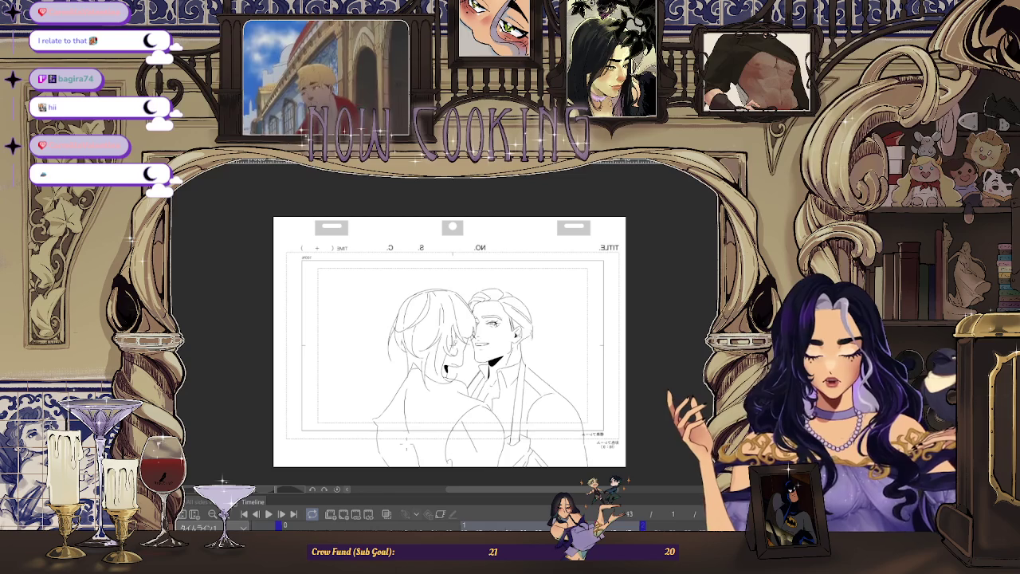
key(h)
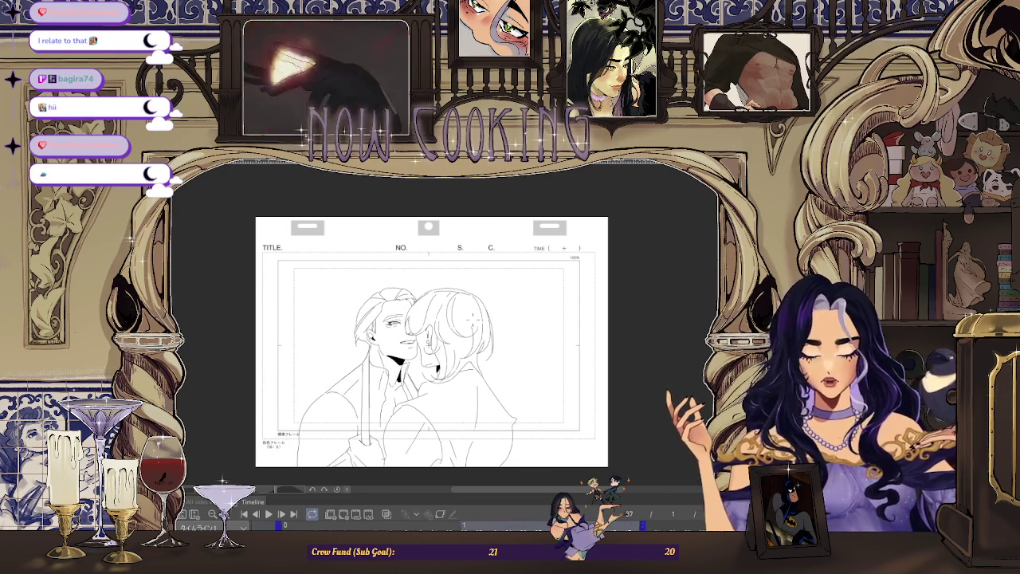
scroll(482, 407, up, 3)
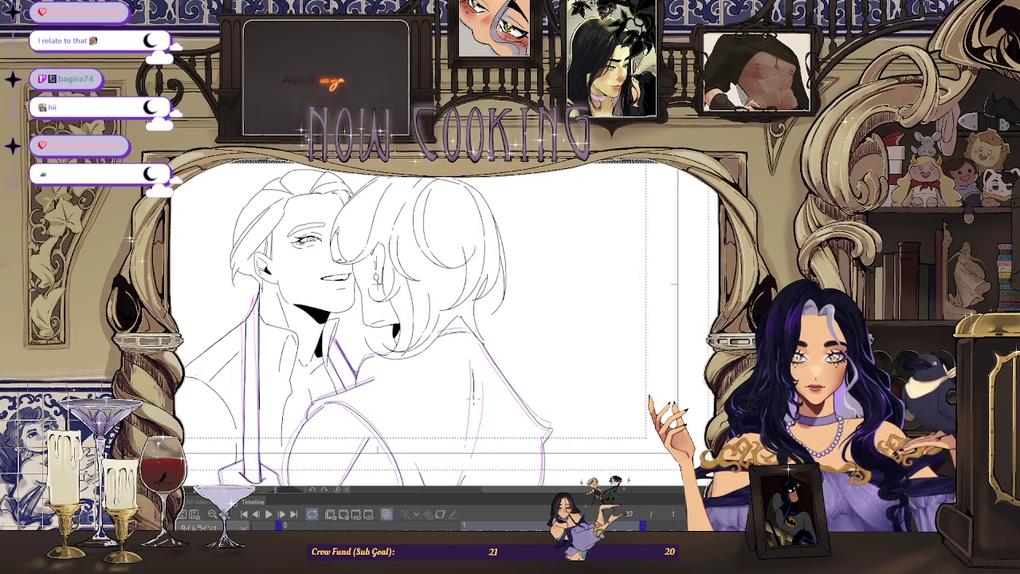
scroll(478, 373, down, 3)
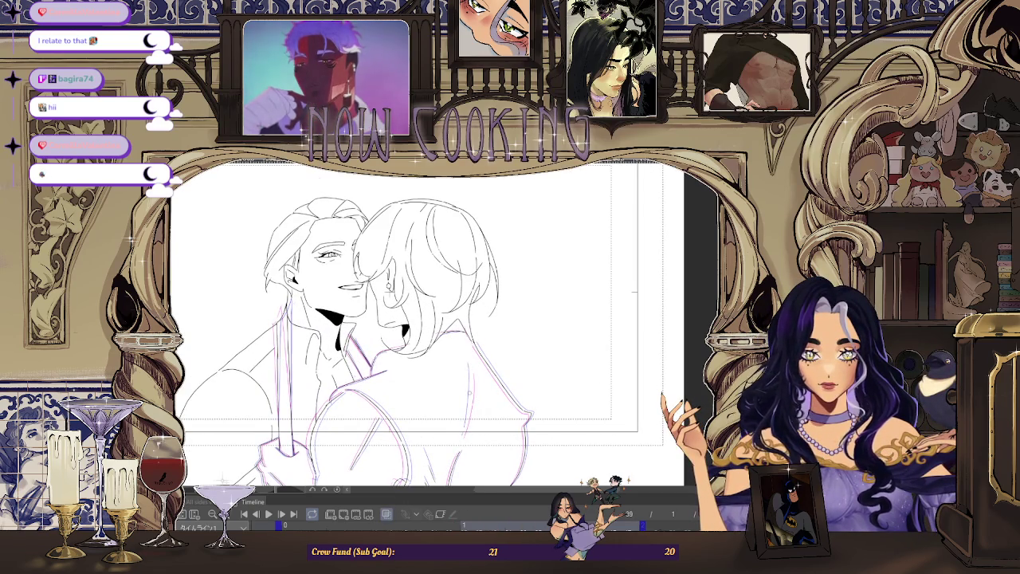
scroll(469, 393, up, 1)
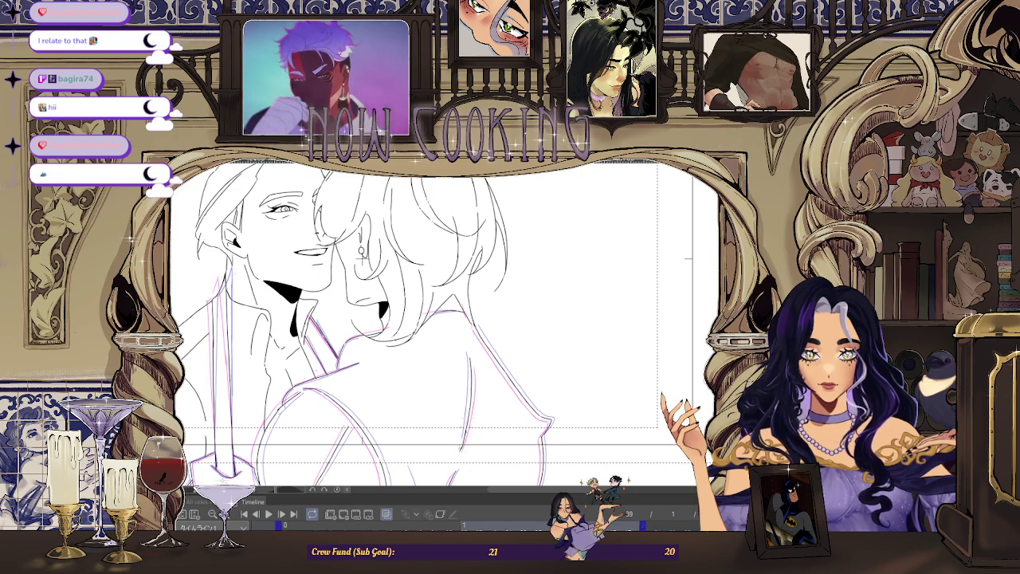
scroll(452, 355, down, 4)
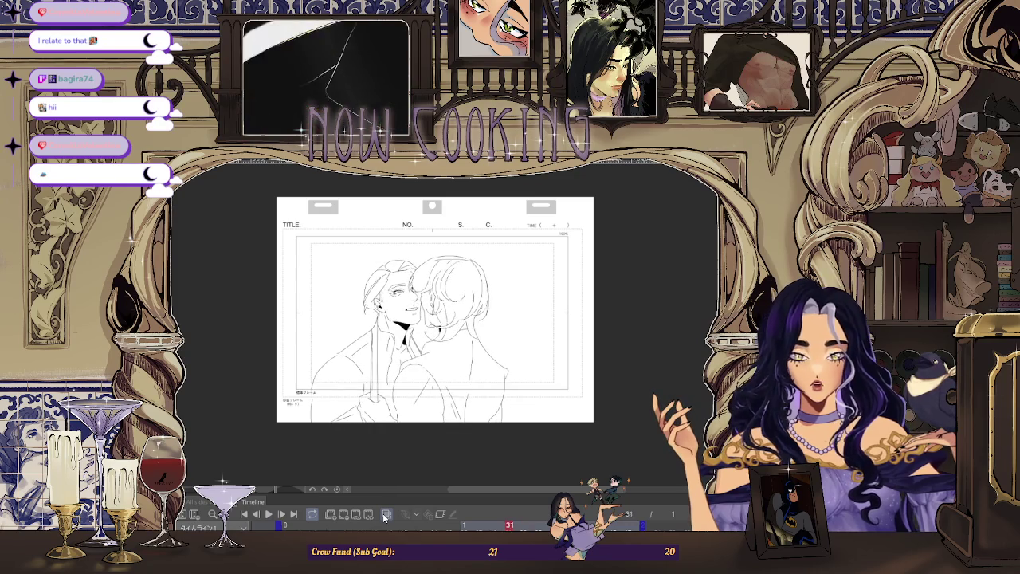
Step: Mirror the canvas horizontally and show onion-skin ghosts over the figures
key(h)
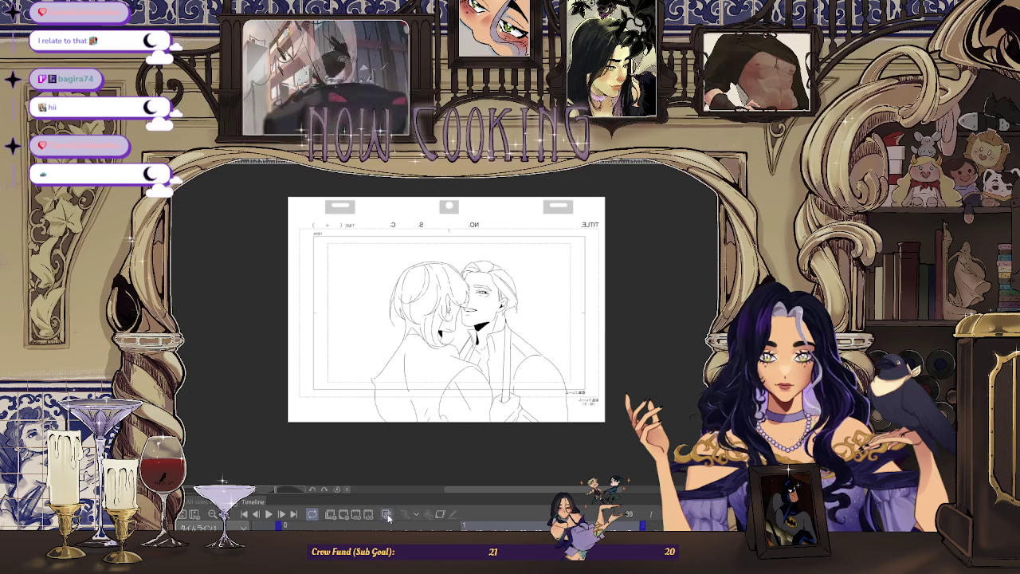
click(386, 515)
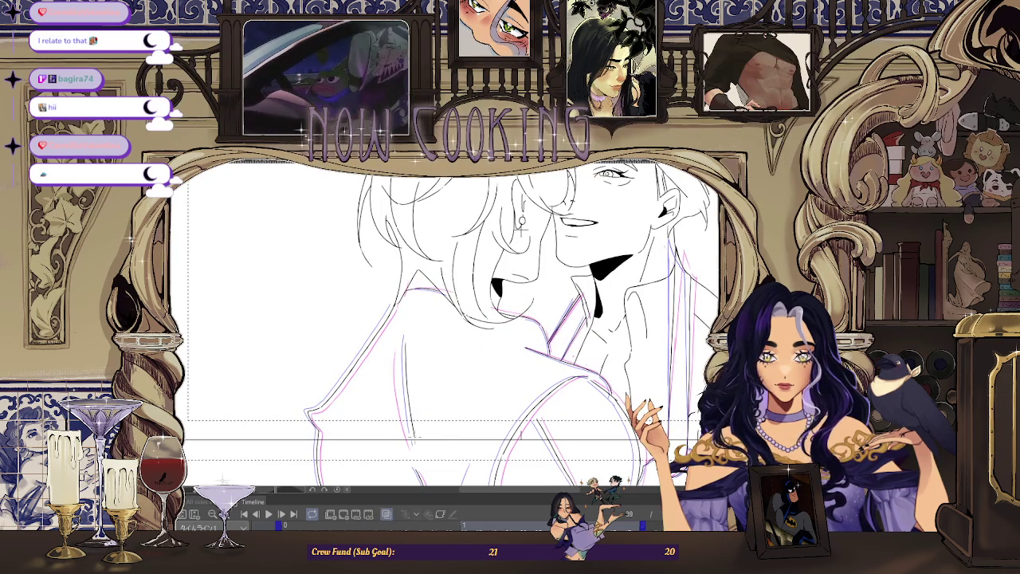
scroll(446, 319, down, 2)
scroll(447, 319, down, 2)
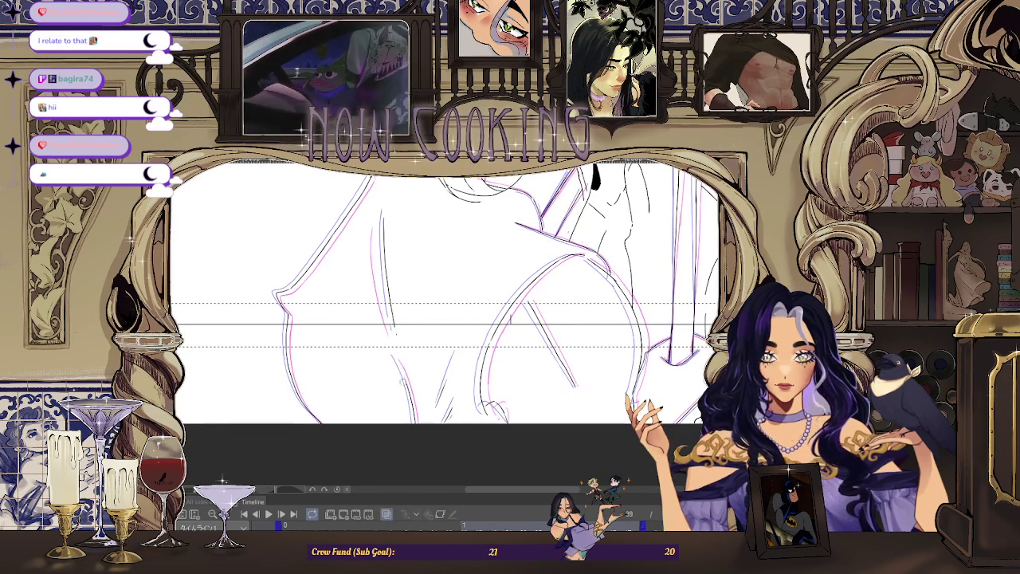
scroll(417, 328, up, 3)
Step: Fit the whole page in view and zoom out to replay the animation
key(ctrl+0)
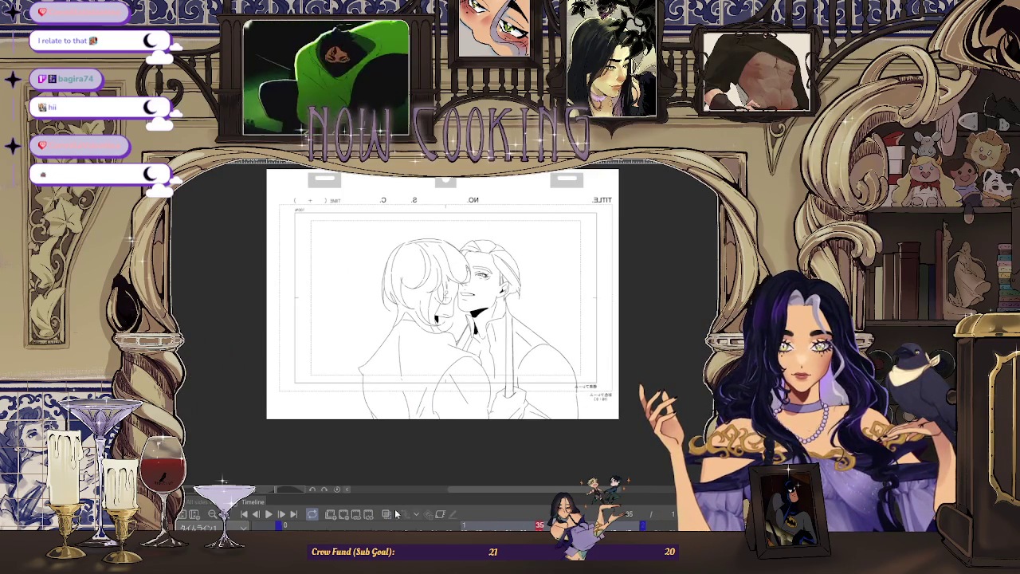
scroll(406, 352, up, 3)
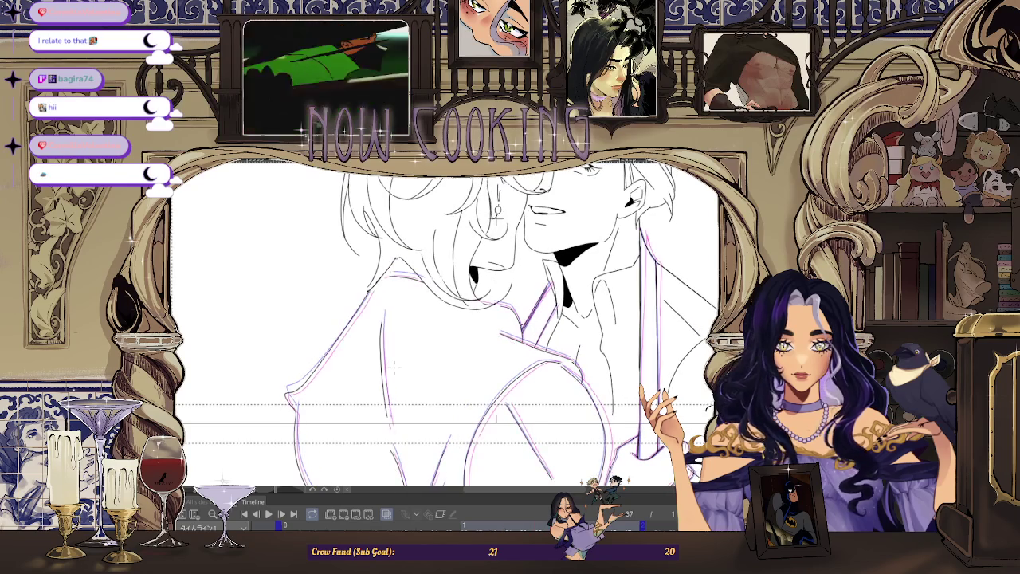
scroll(385, 327, up, 2)
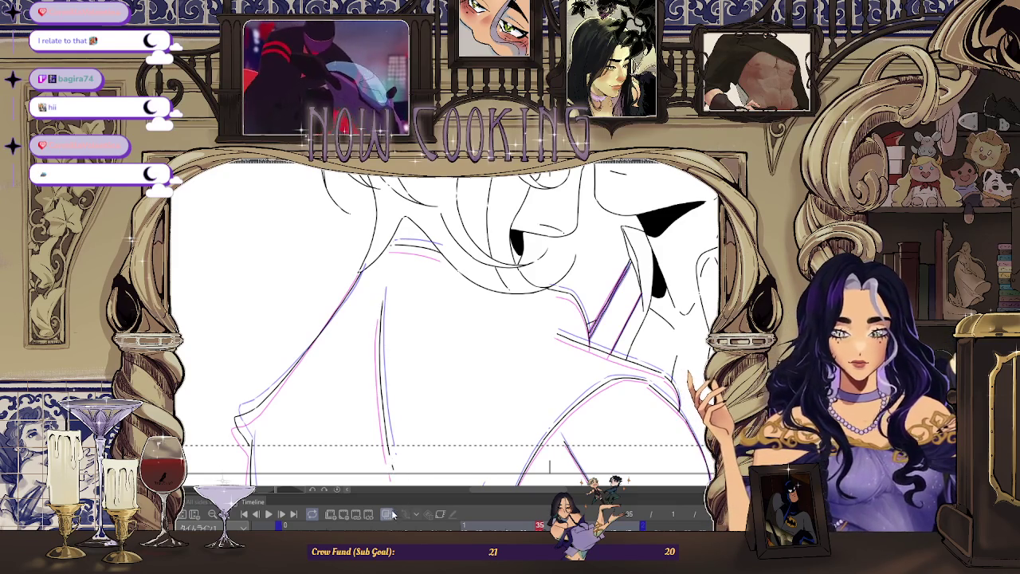
key(ctrl+minus)
key(ctrl+minus)
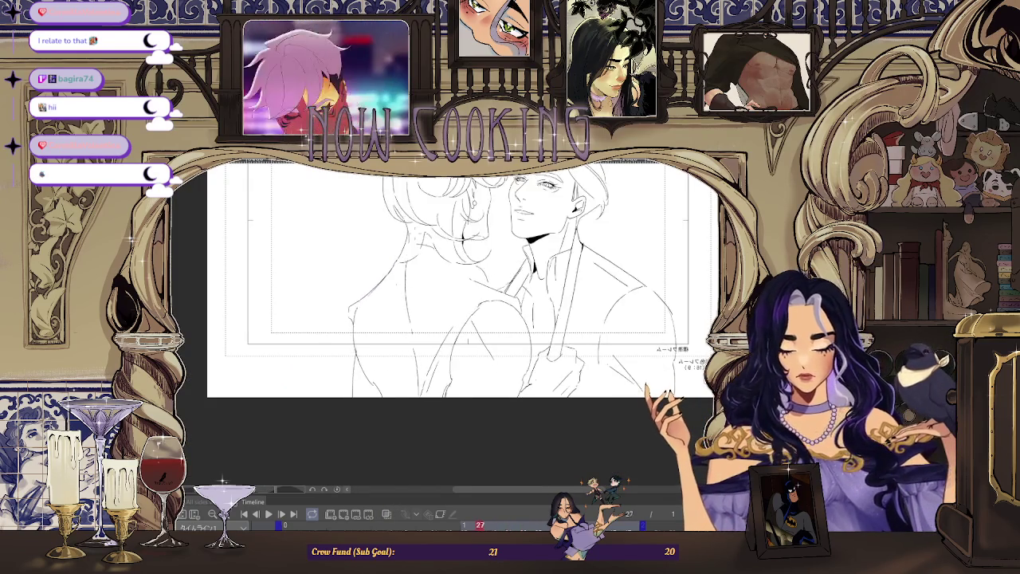